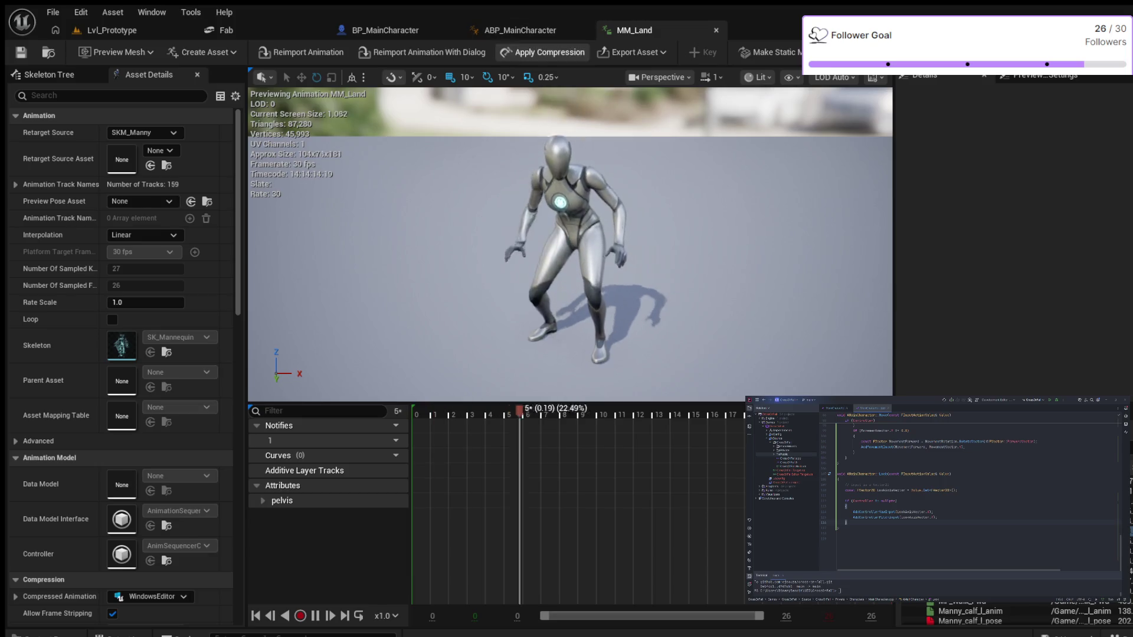
Step: In ABP_MainCharacter, open the MM_Idle animation from its Sequence Player node
click(520, 30)
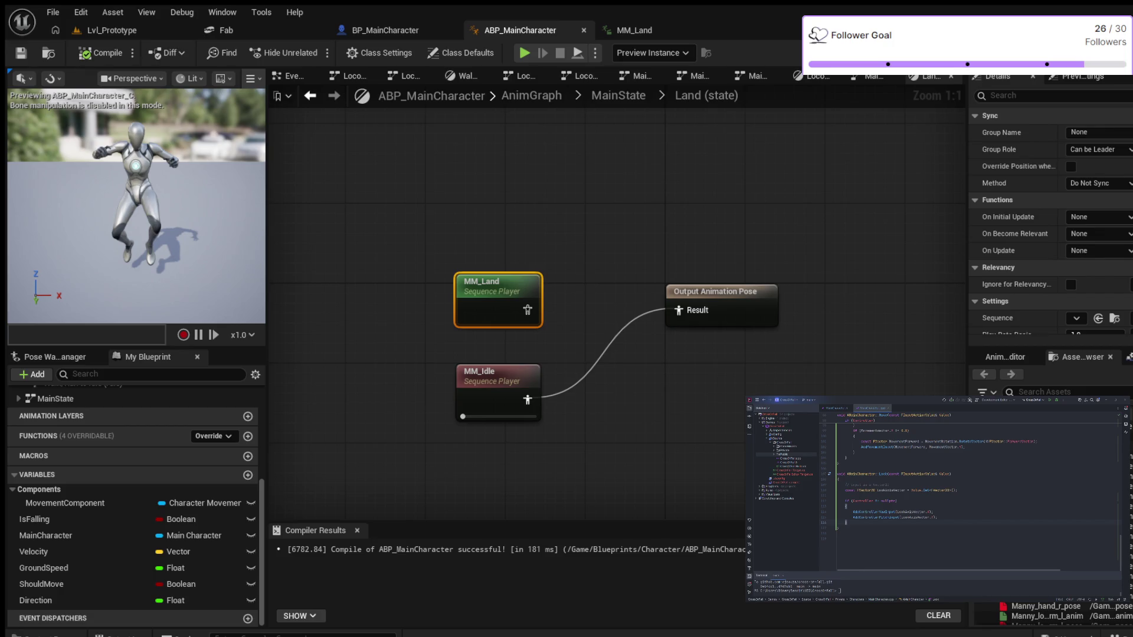
double_click(495, 393)
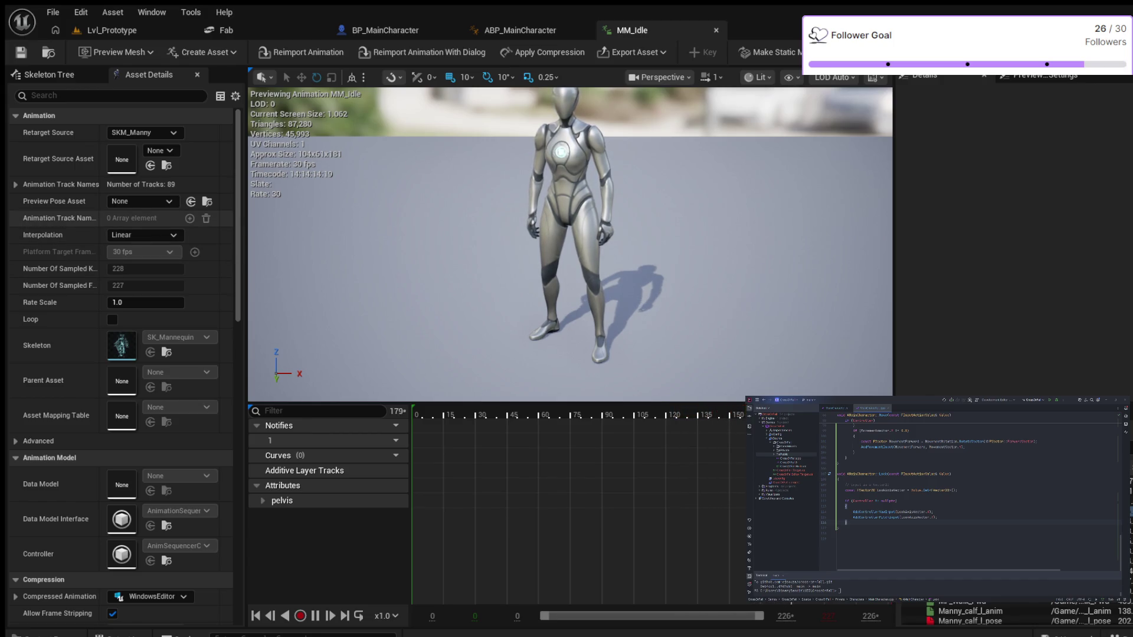
Step: Review MM_Idle's Asset Details: 30 fps preview, Loop off, Linear interpolation
scroll(59, 222, down, 4)
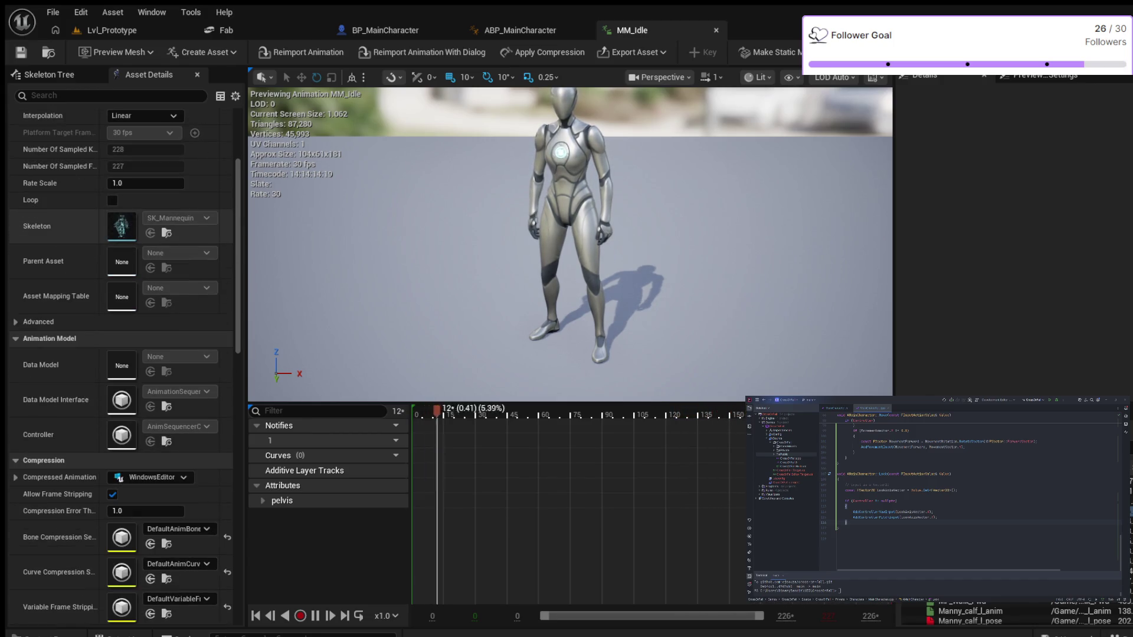
scroll(118, 354, down, 5)
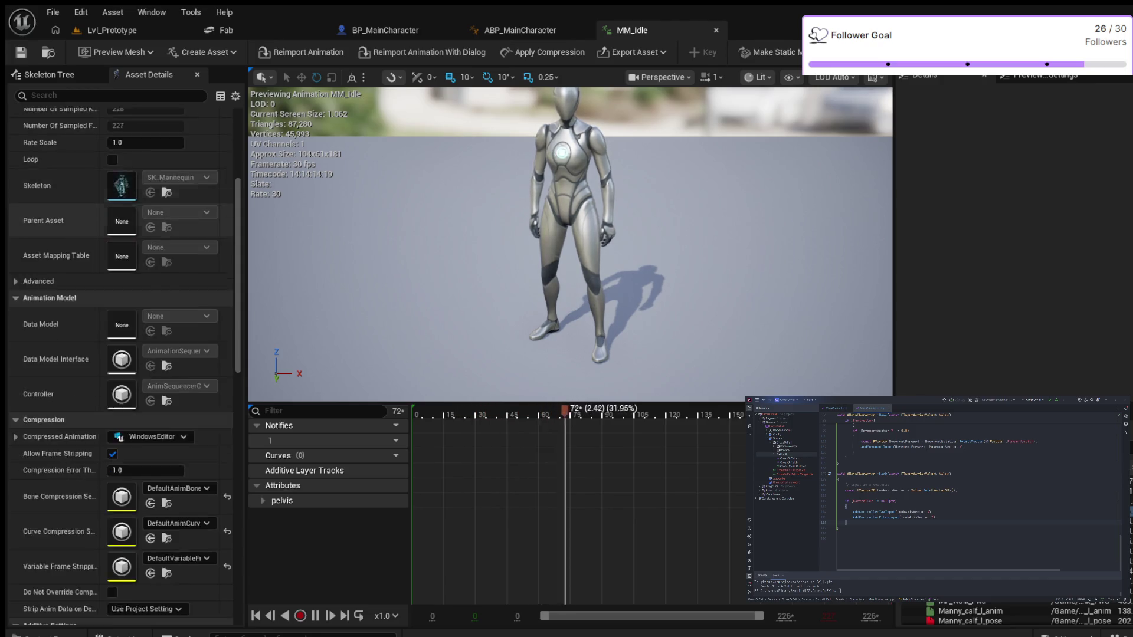
scroll(118, 354, down, 12)
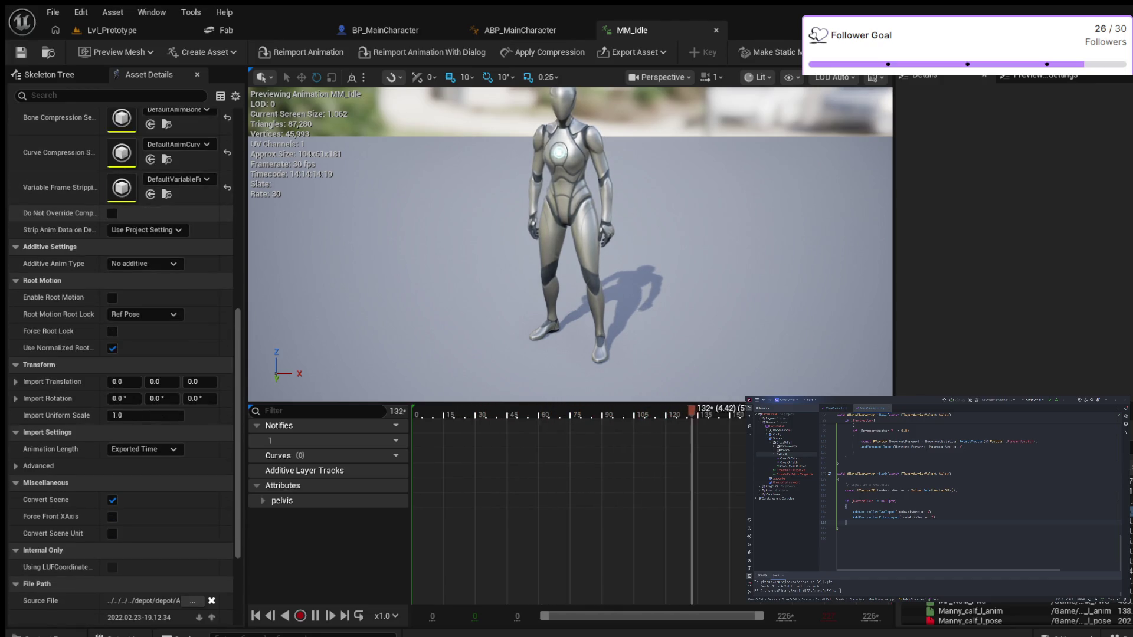
scroll(118, 354, up, 15)
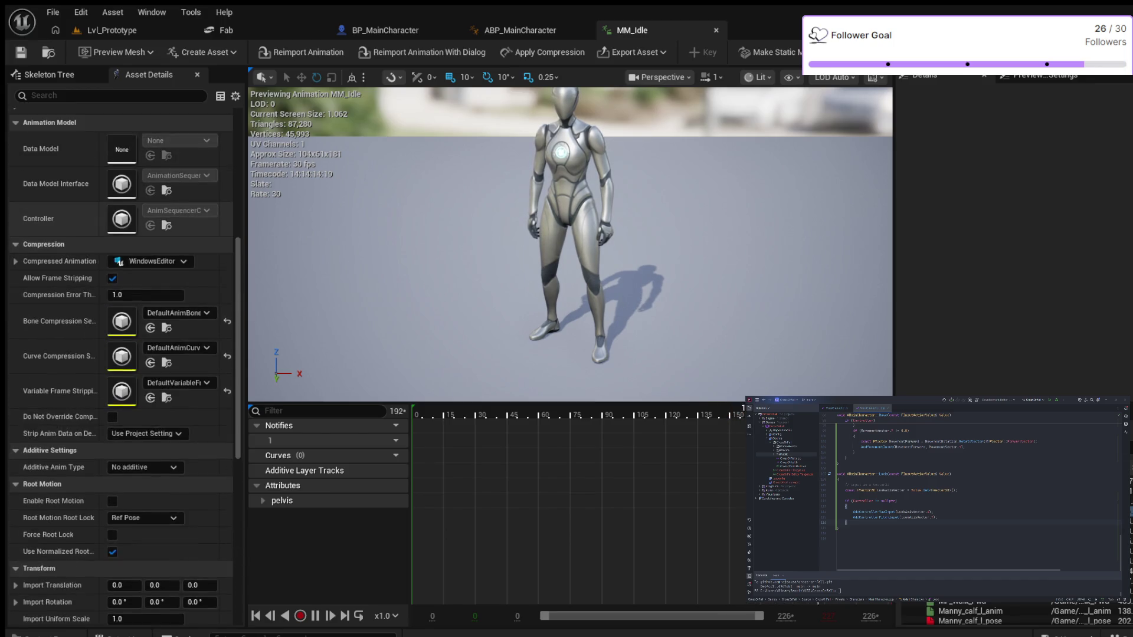
scroll(118, 354, up, 6)
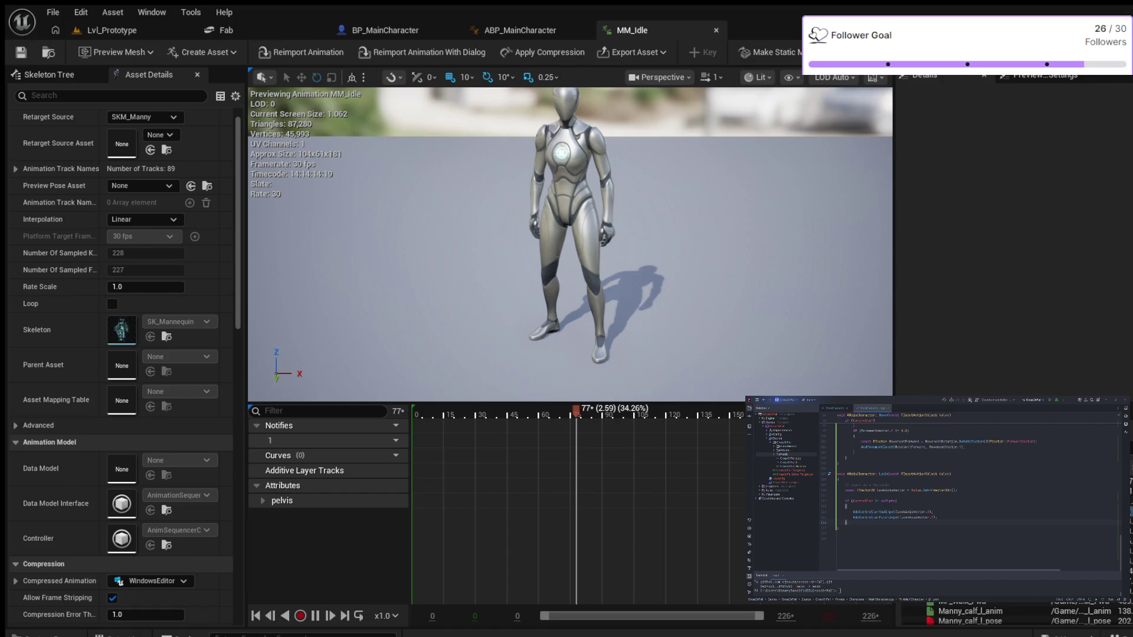
Step: Preview the MM_Idle and MM_Land animations from the Land state graph
click(519, 30)
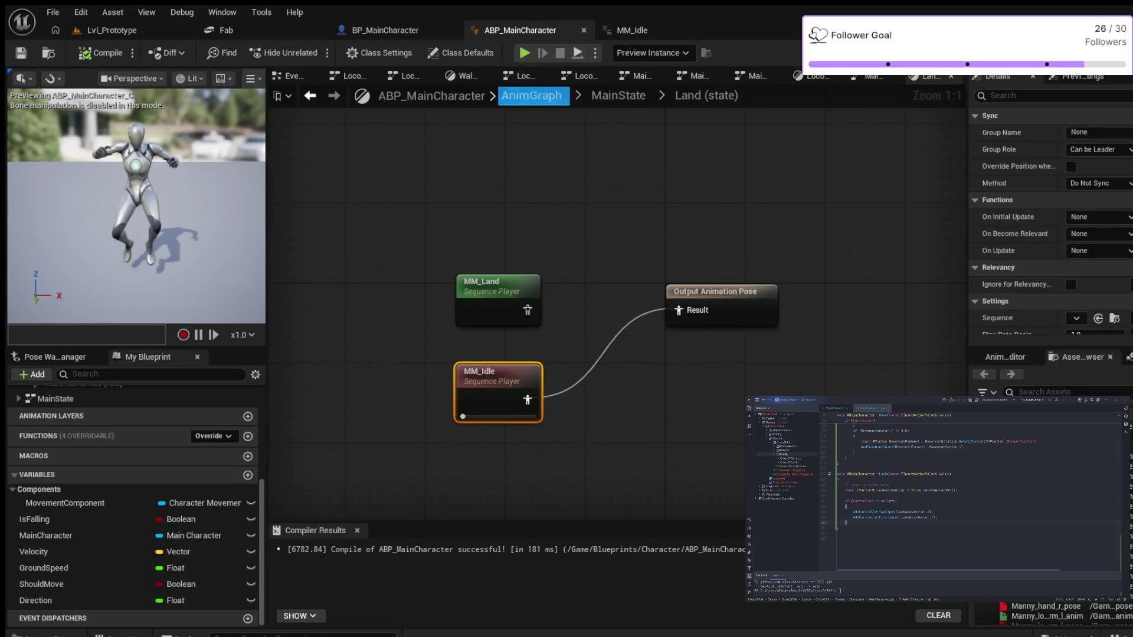
double_click(468, 372)
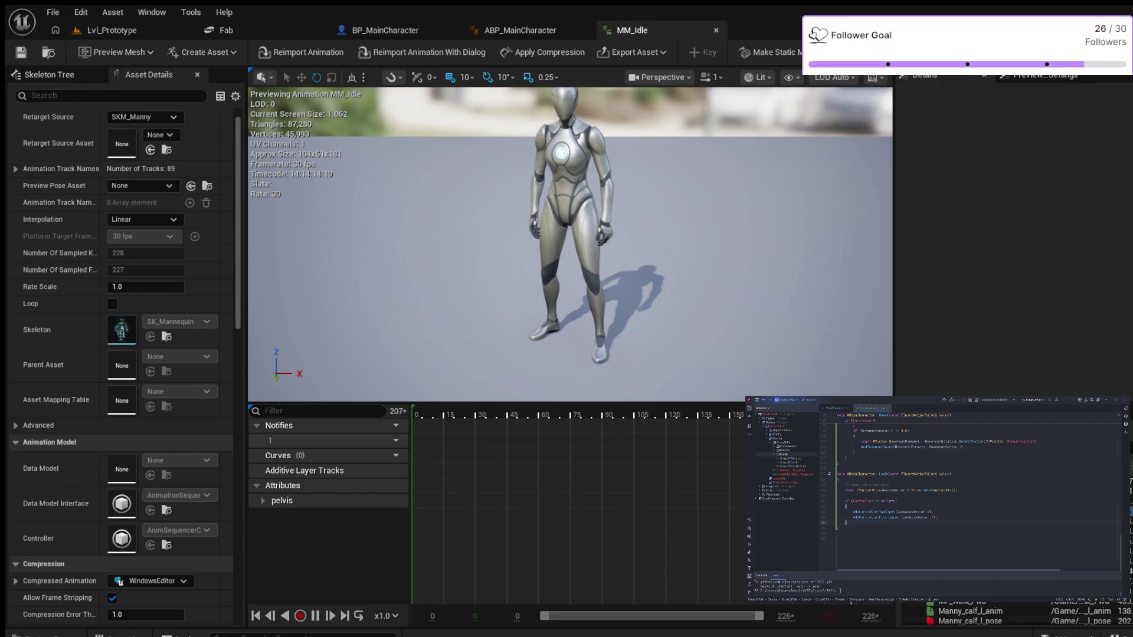
click(519, 30)
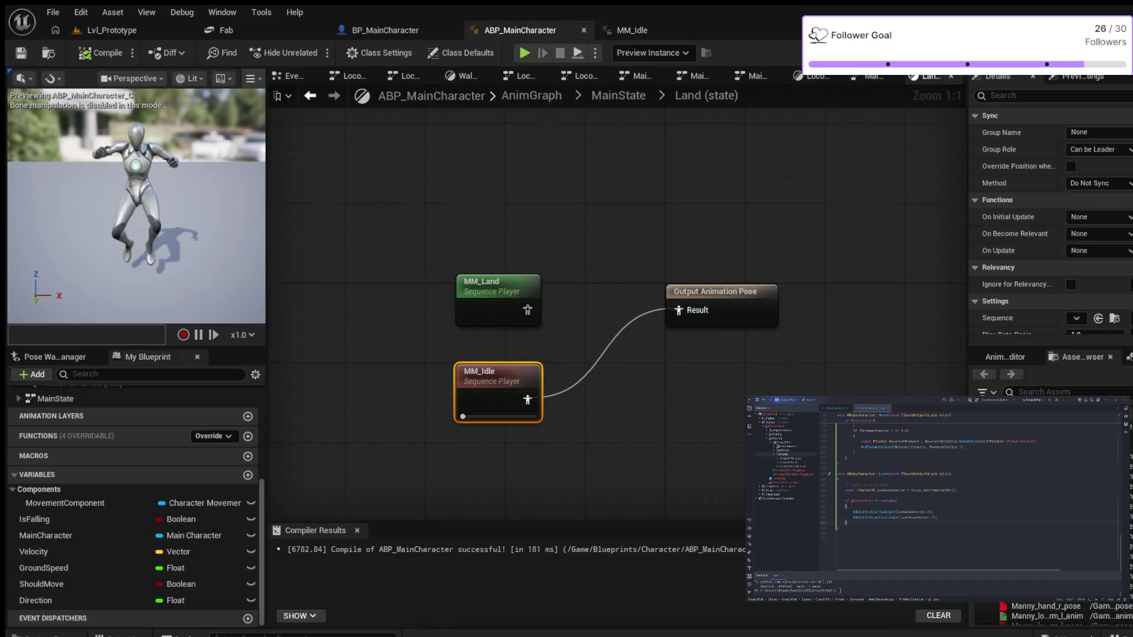
double_click(498, 289)
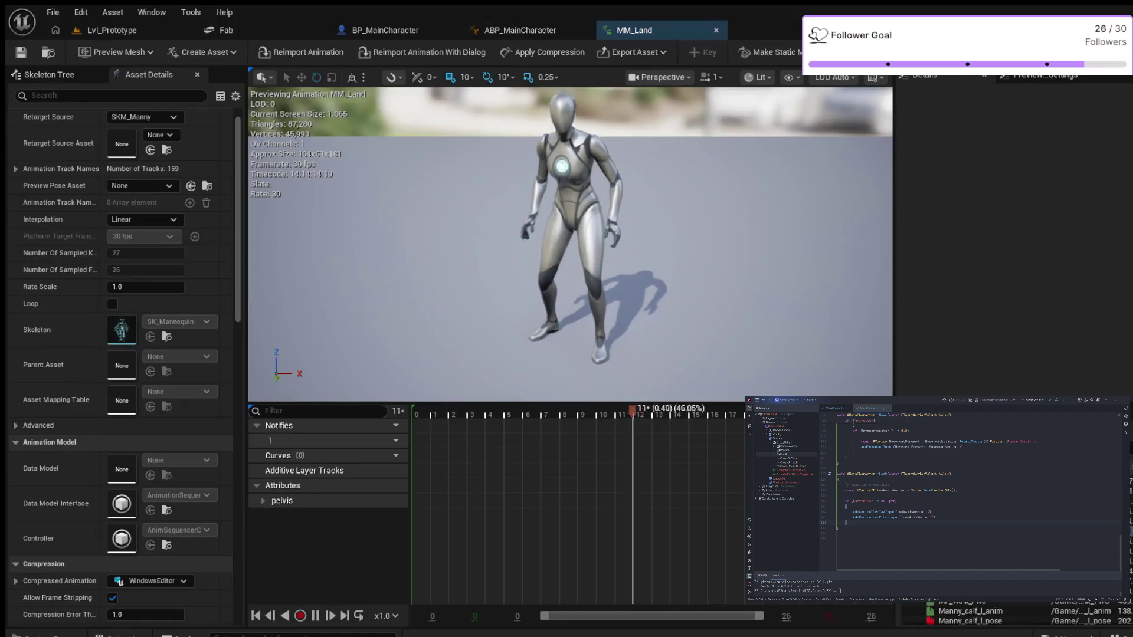
Step: In ABP_MainCharacter, deselect MM_Land and undo MM_Idle's connection to the output pose
click(519, 30)
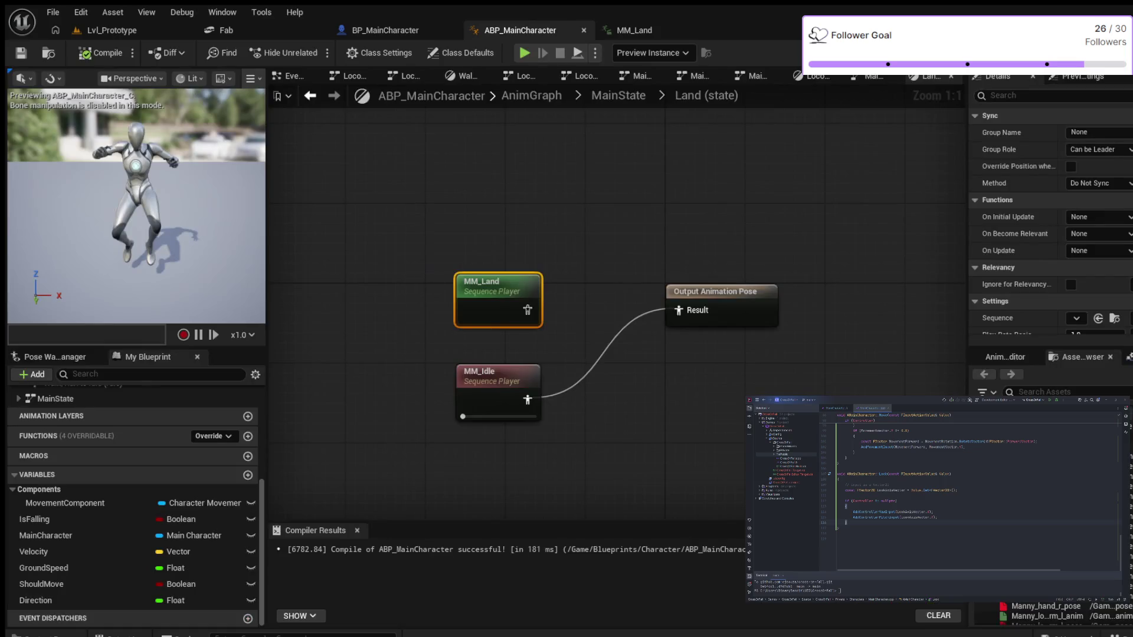
key(Escape)
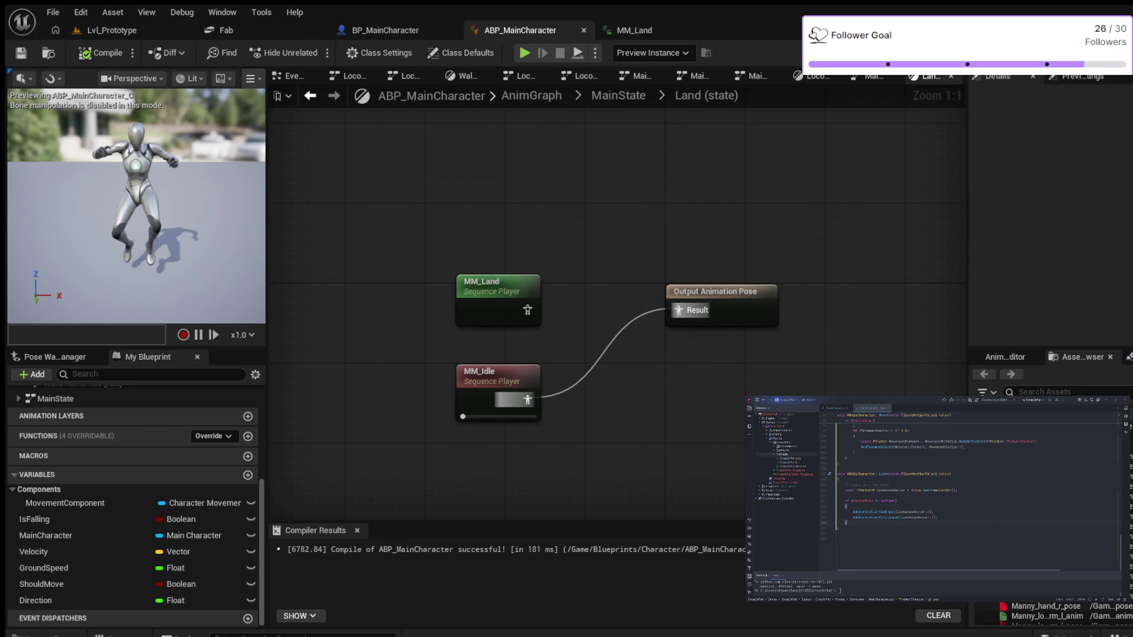
key(ctrl+z)
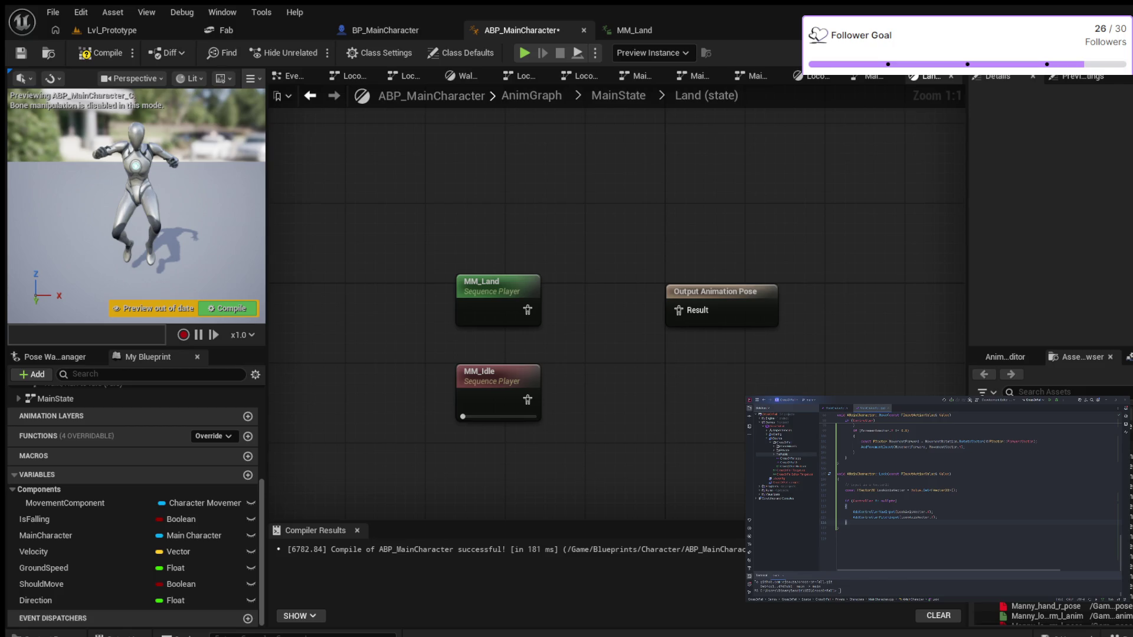
Step: Delete the MM_Land node from the Land state graph
click(497, 286)
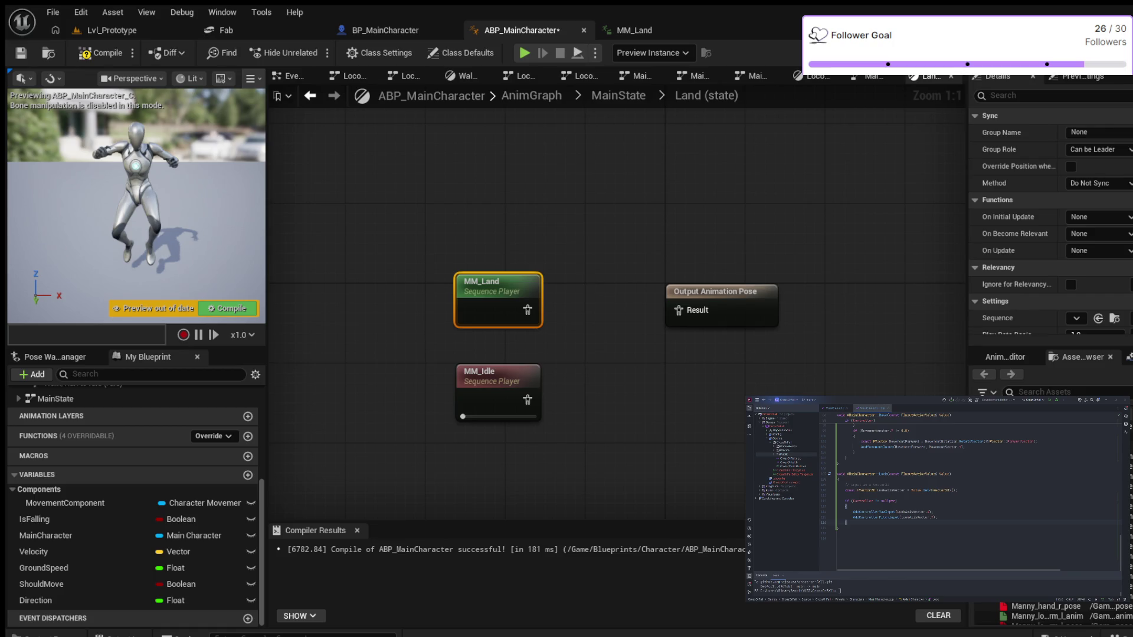
key(Escape)
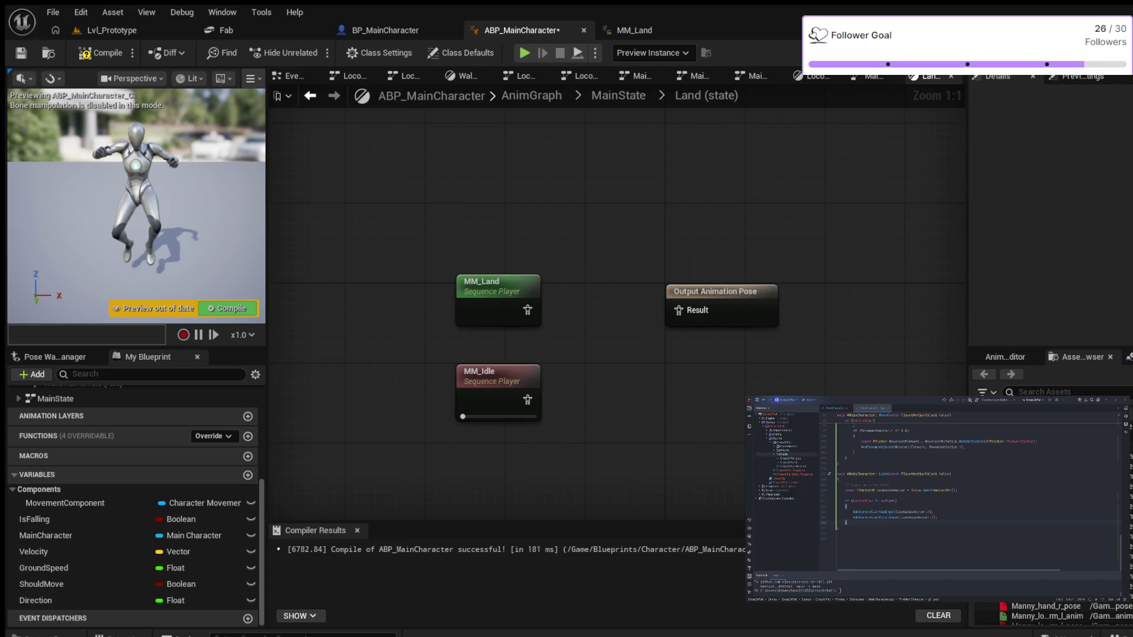
click(497, 286)
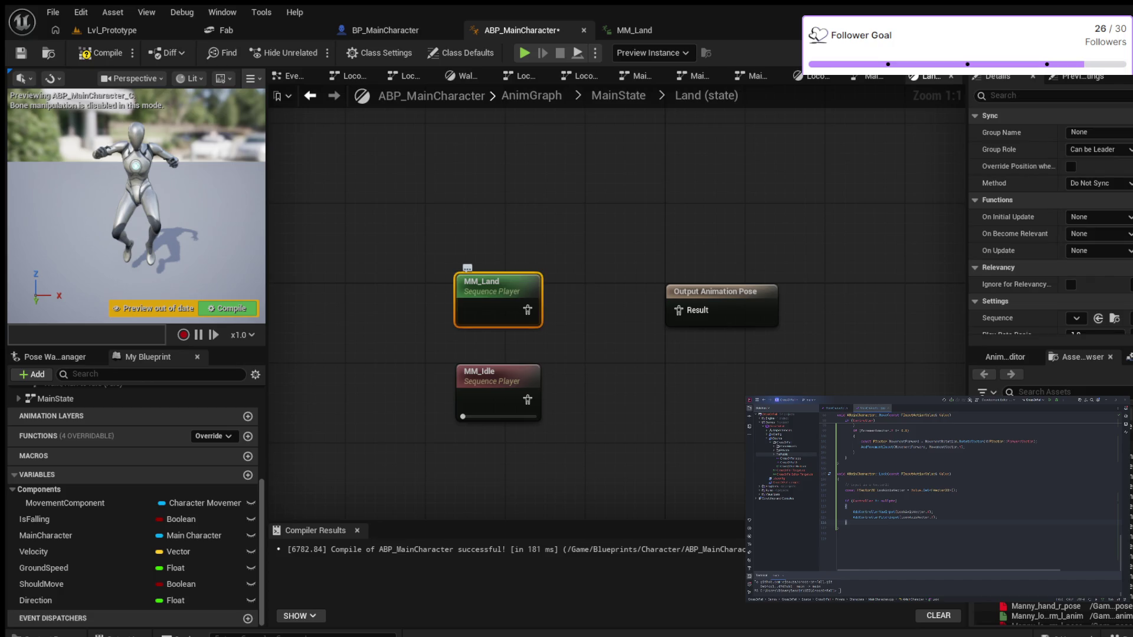
key(Delete)
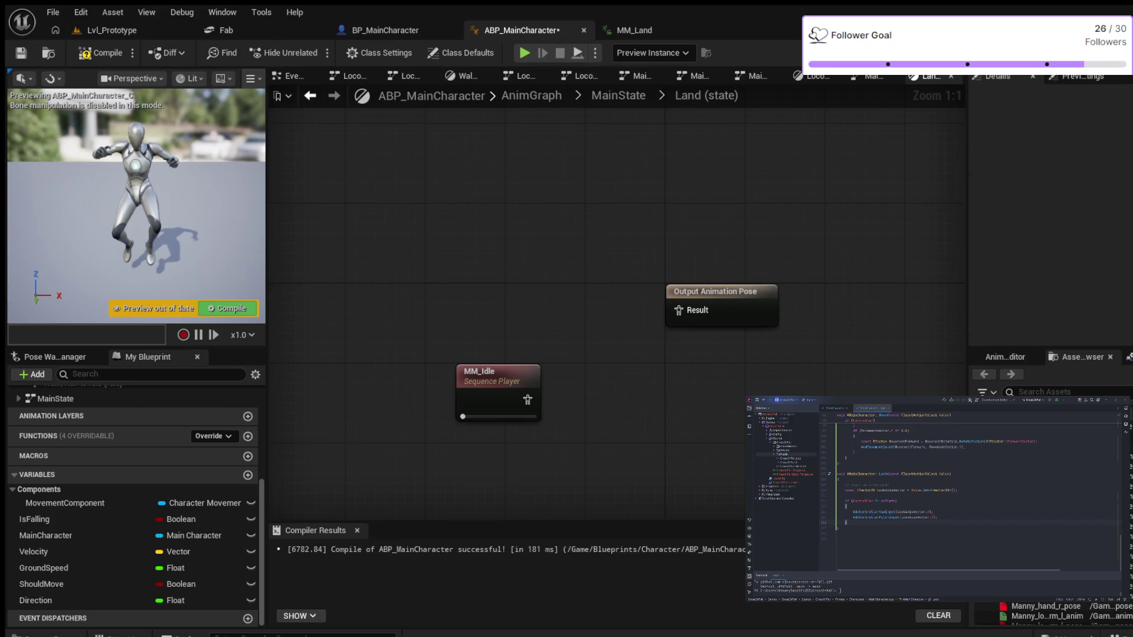
Step: Wire MM_Idle into Output Animation Pose, compile, and start Play In Editor
drag(527, 400, 679, 311)
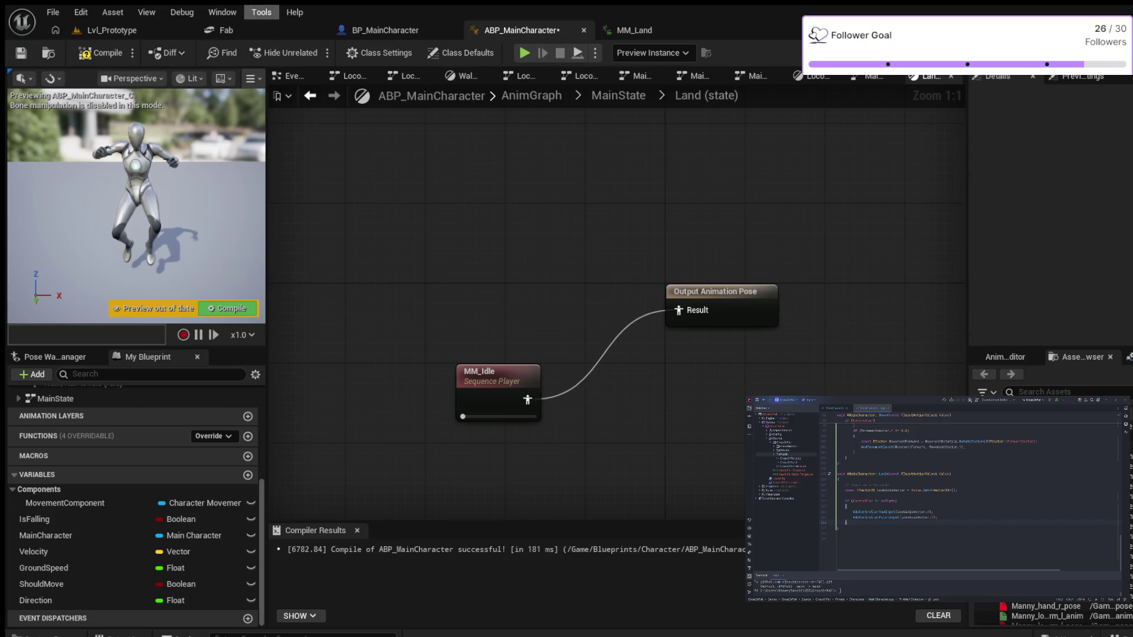
click(100, 53)
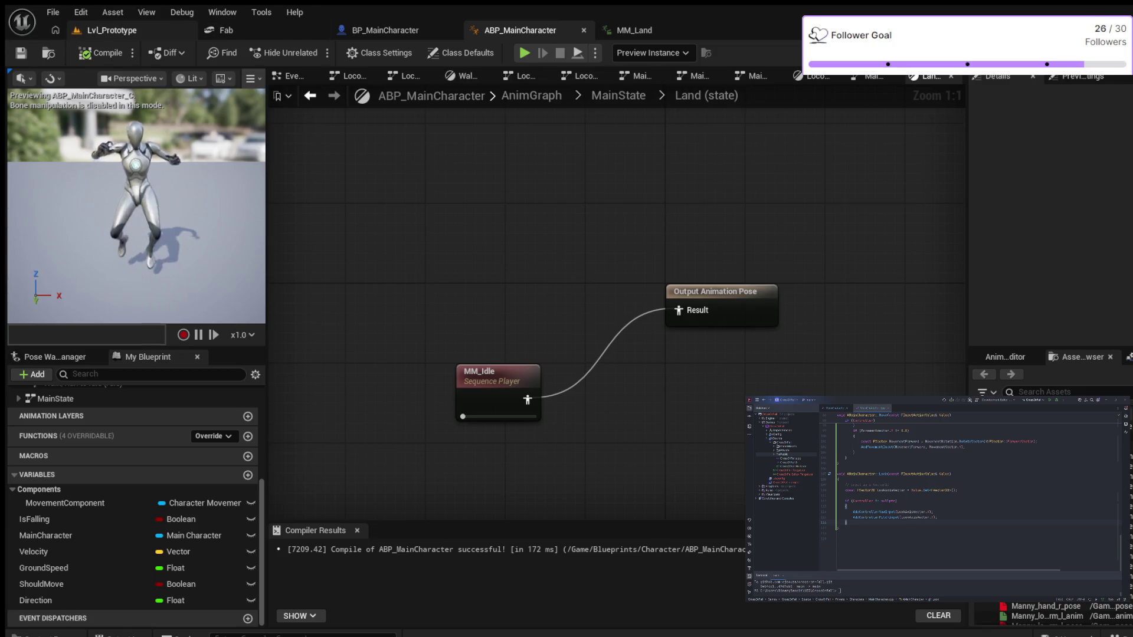
key(alt+p)
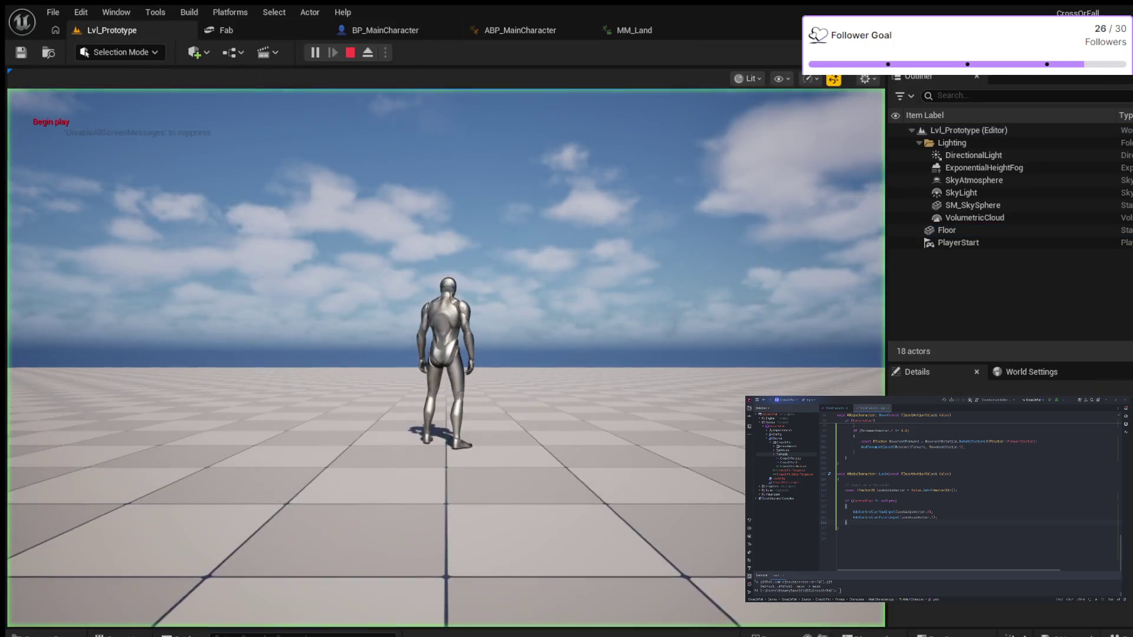
Step: Run and jump the character around the floor, then end the play session
key(w)
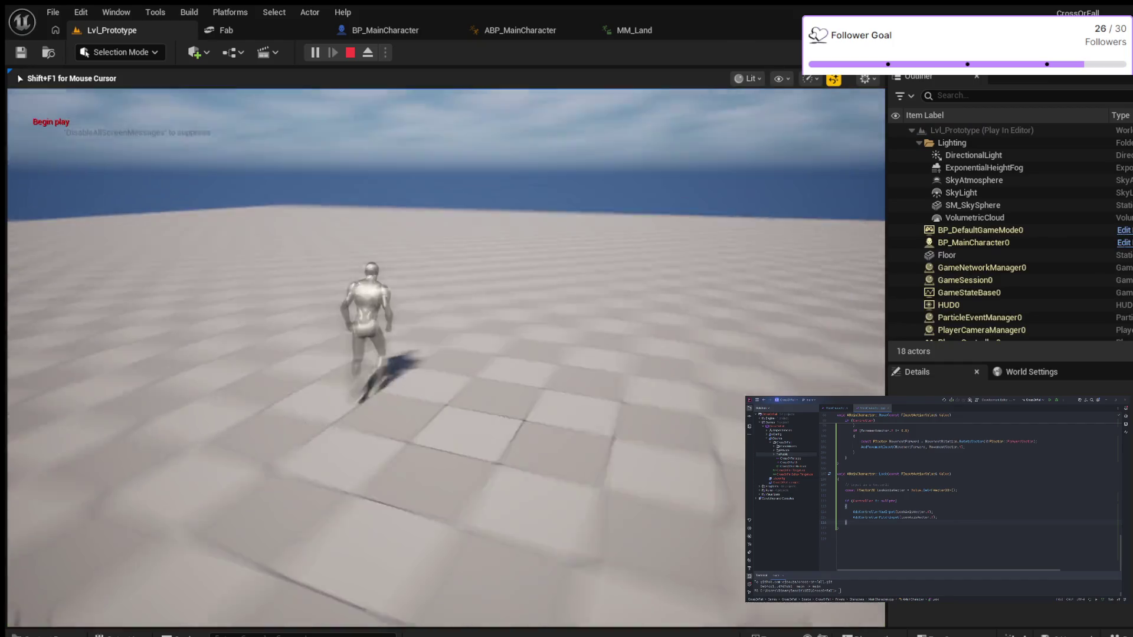
key(w)
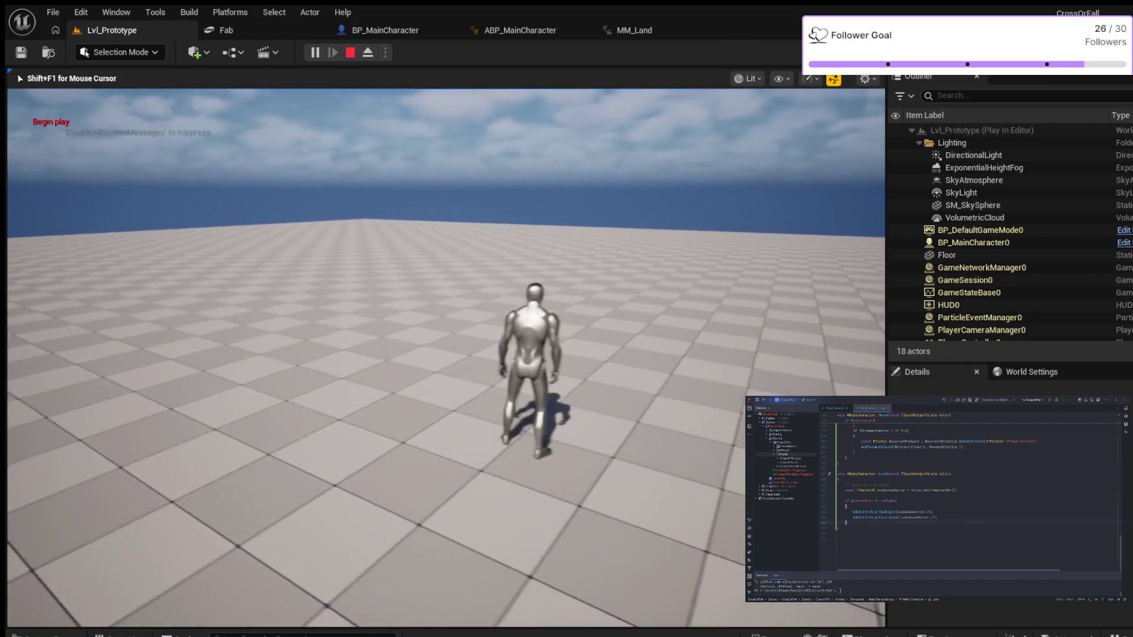
key(d)
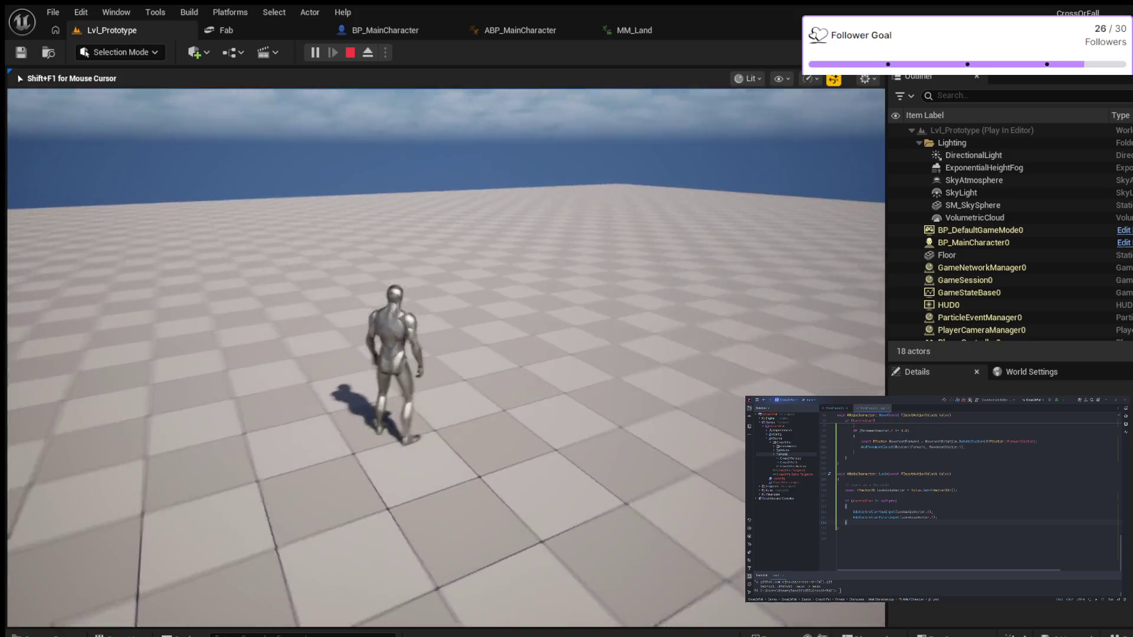
key(w)
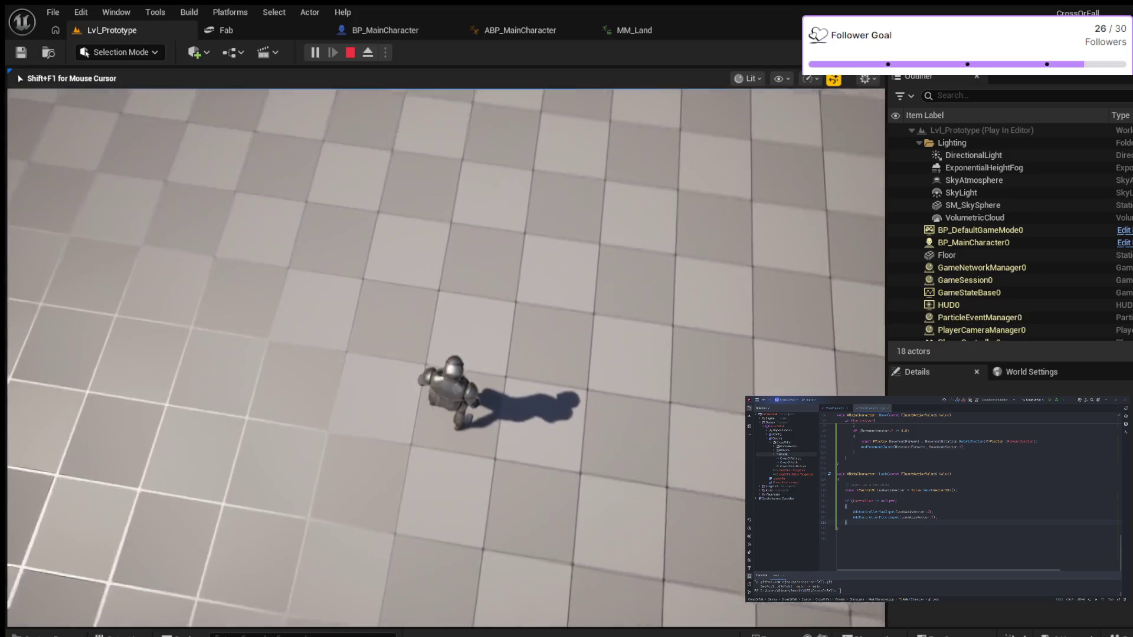
mouse_move(446, 319)
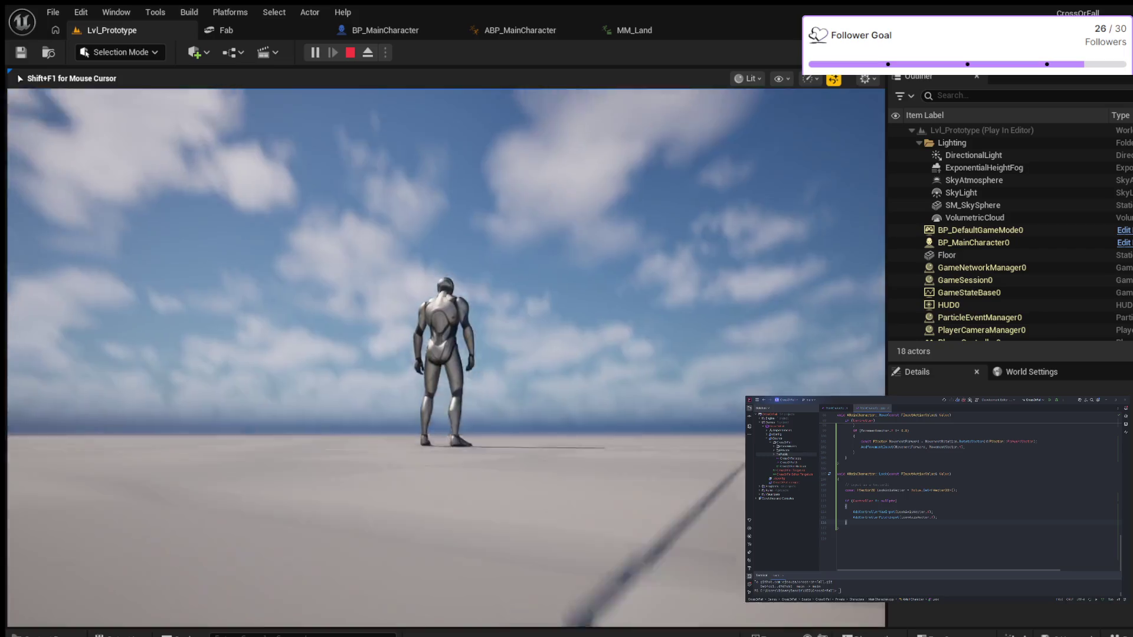
key(Escape)
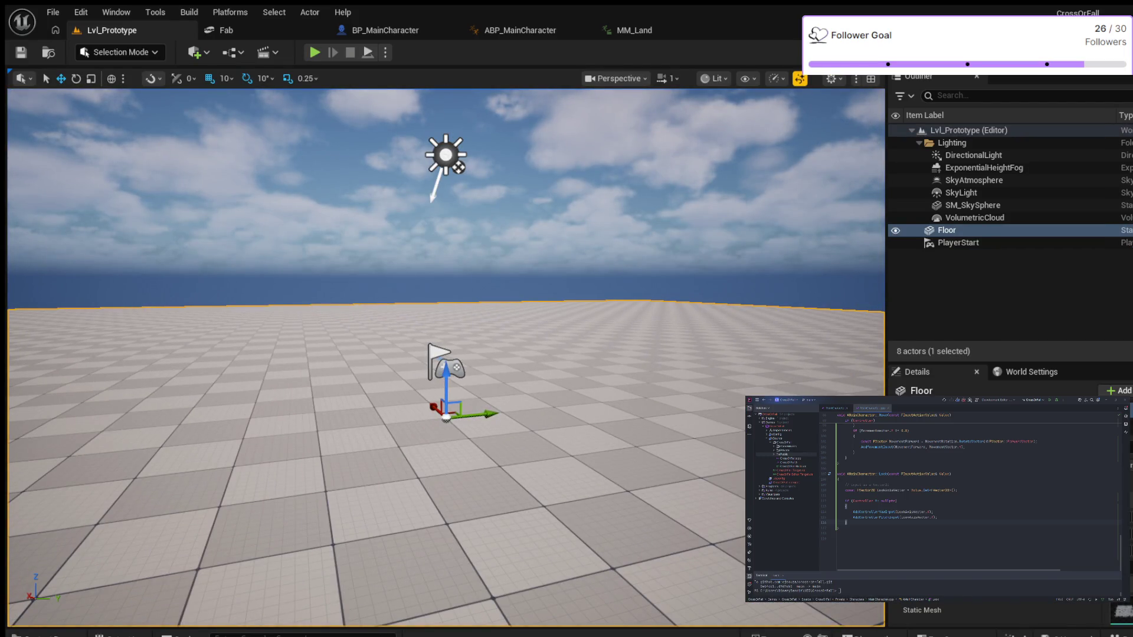
Step: Open the Content Drawer and browse the StylizedCreaturesBundle Meshes folder tree
key(ctrl+space)
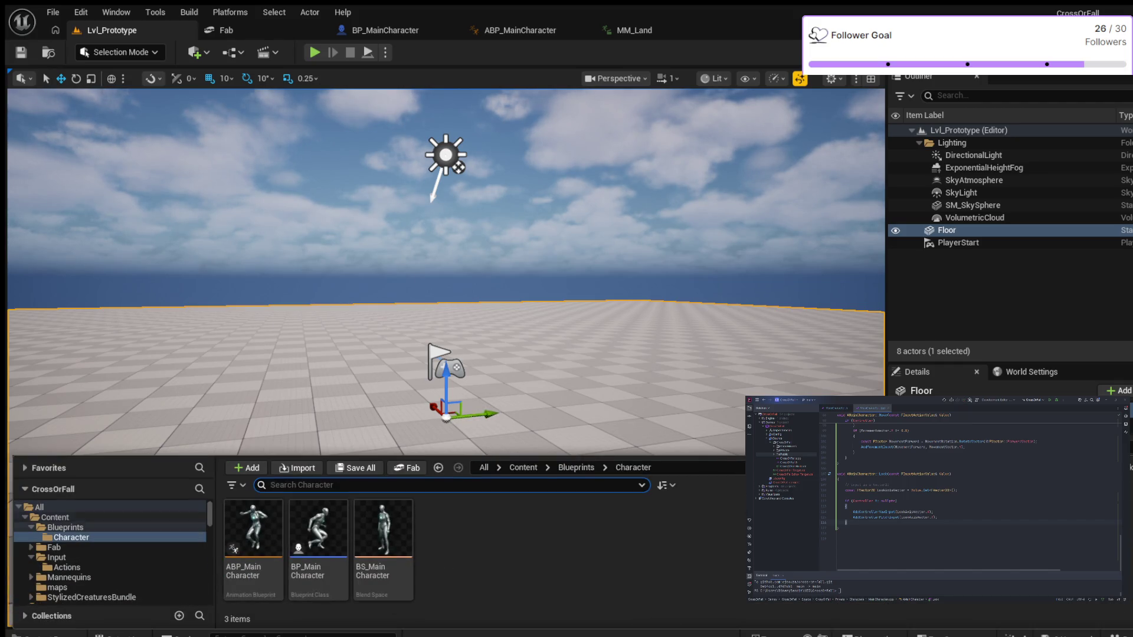
scroll(113, 551, down, 1)
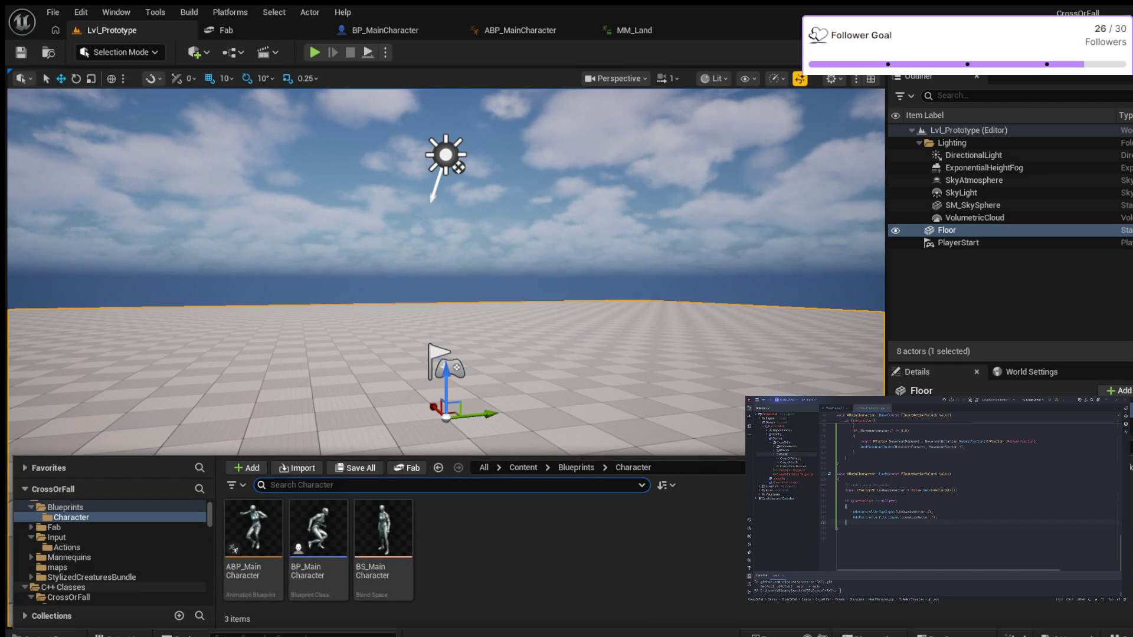
click(31, 577)
scroll(112, 567, down, 2)
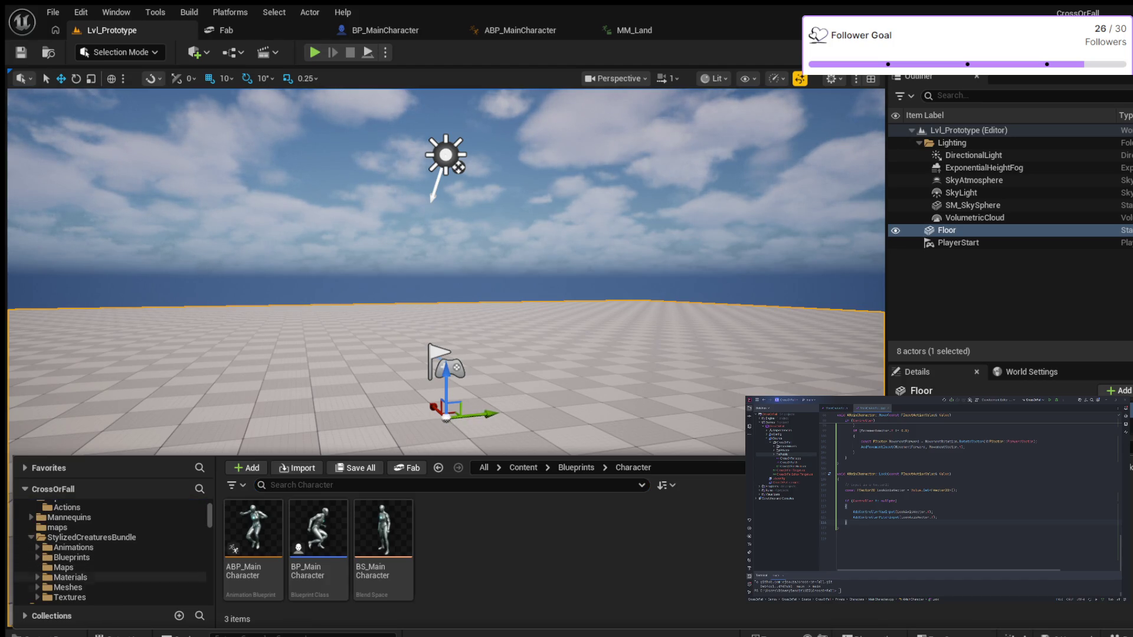
click(37, 587)
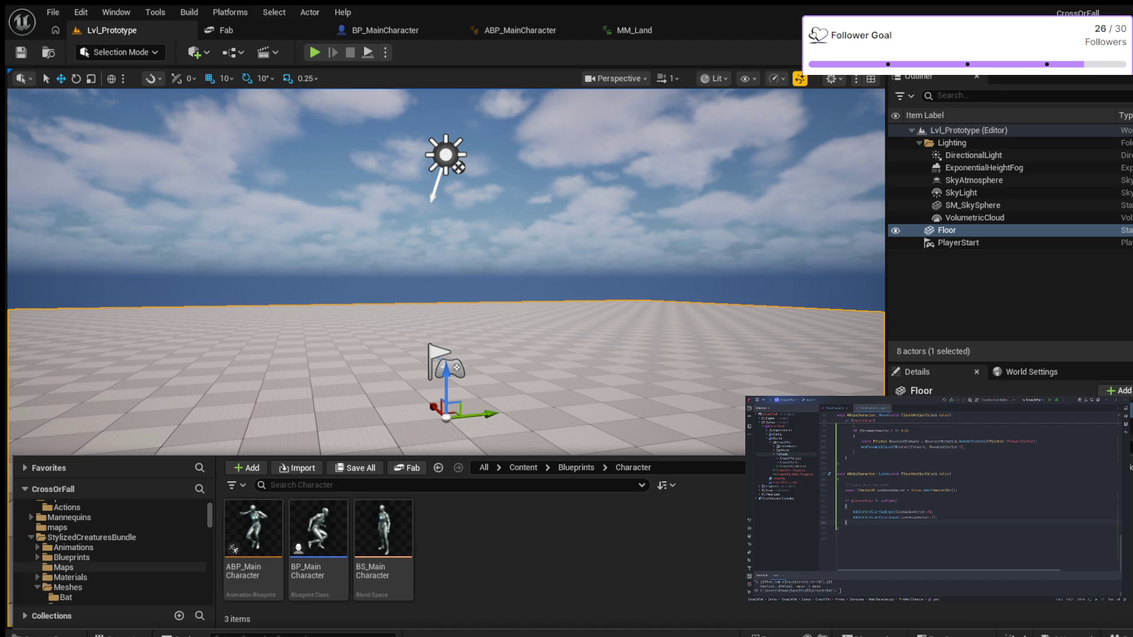
scroll(112, 567, down, 2)
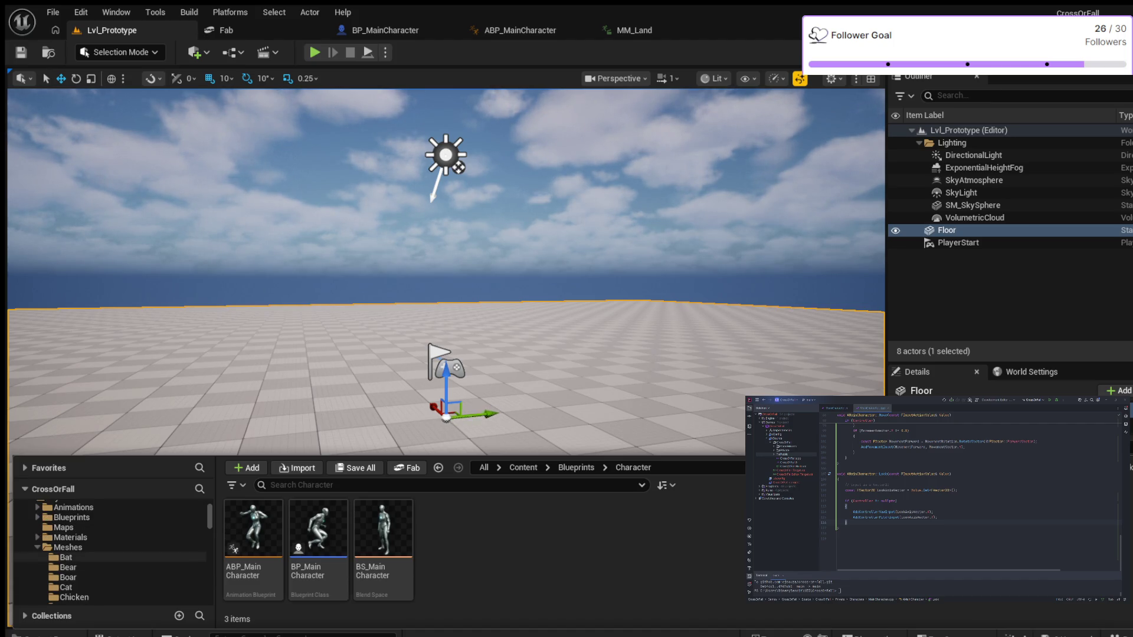
scroll(113, 557, down, 1)
scroll(112, 557, down, 1)
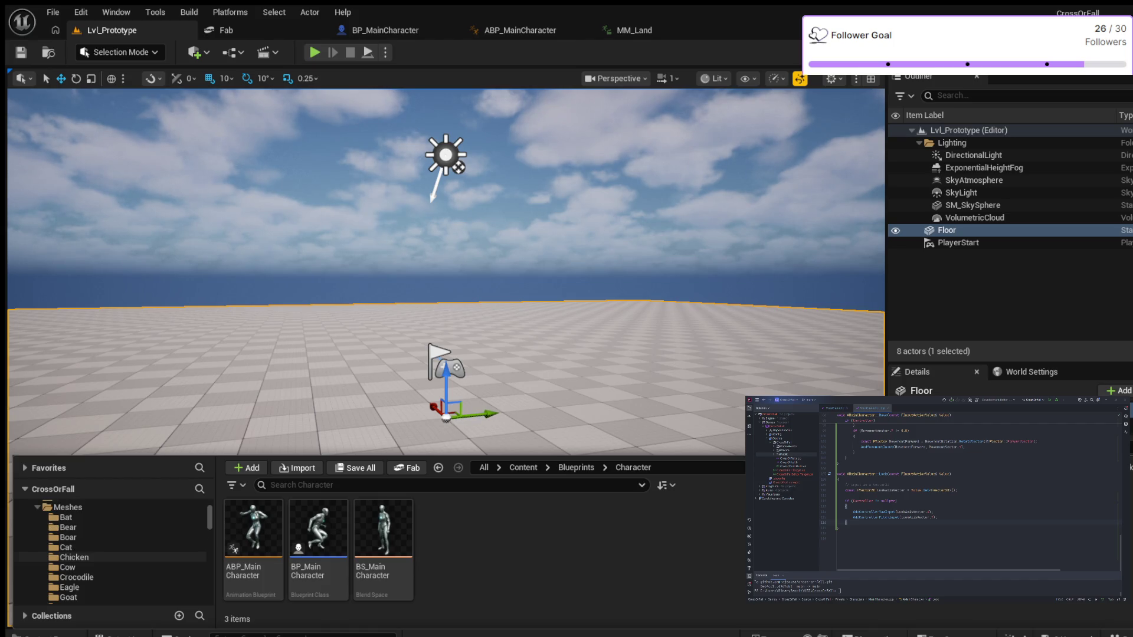
scroll(112, 557, down, 1)
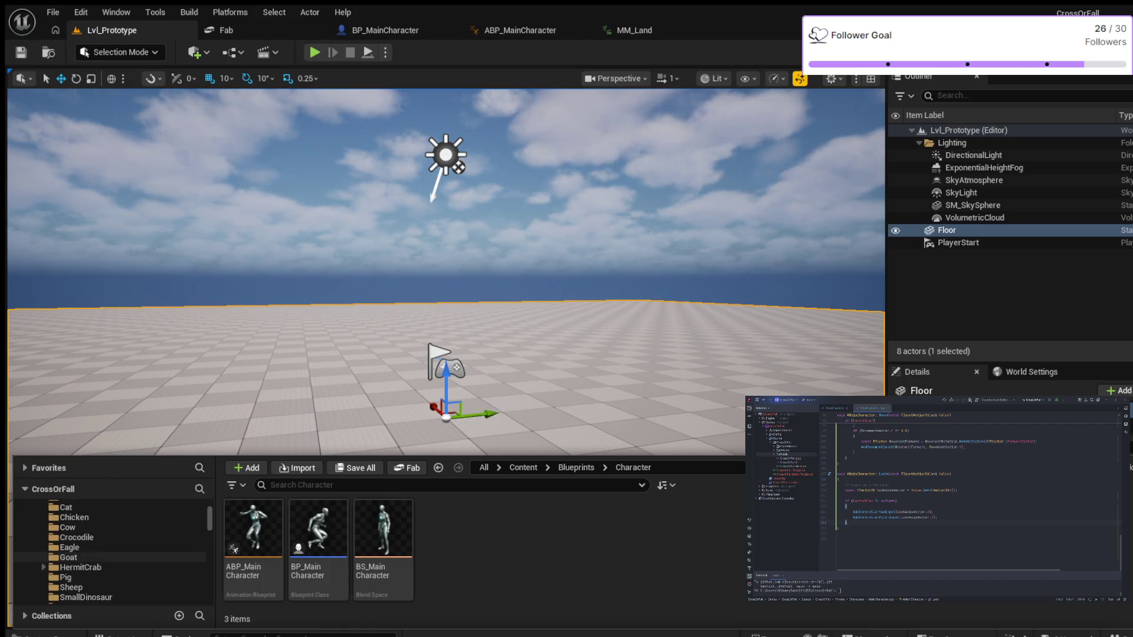
scroll(113, 547, down, 3)
scroll(112, 546, down, 3)
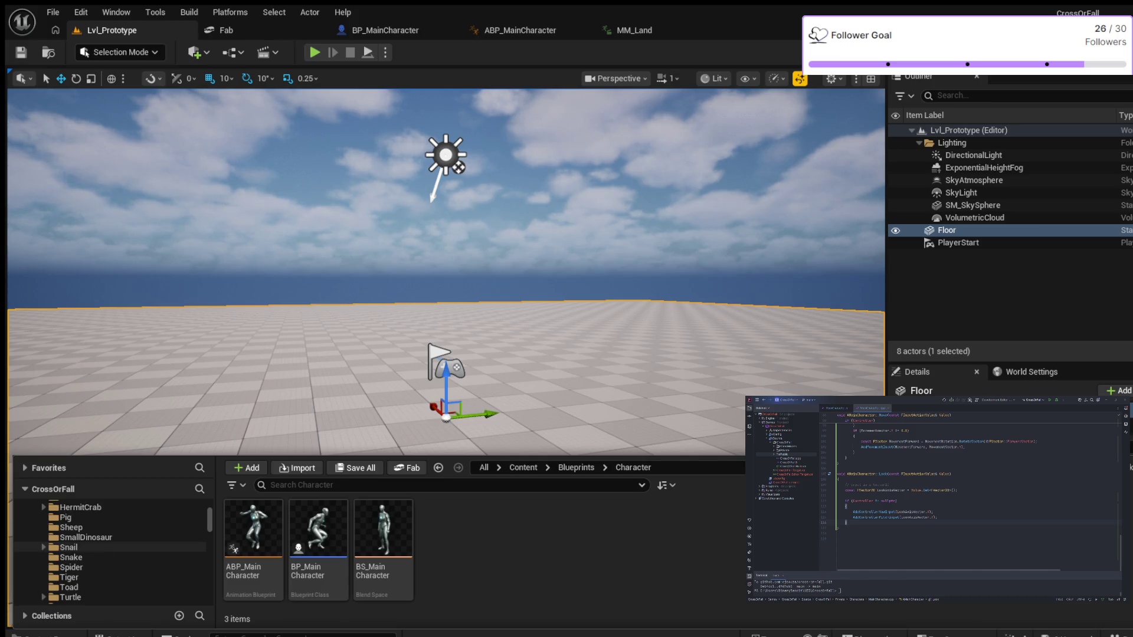
scroll(112, 547, up, 10)
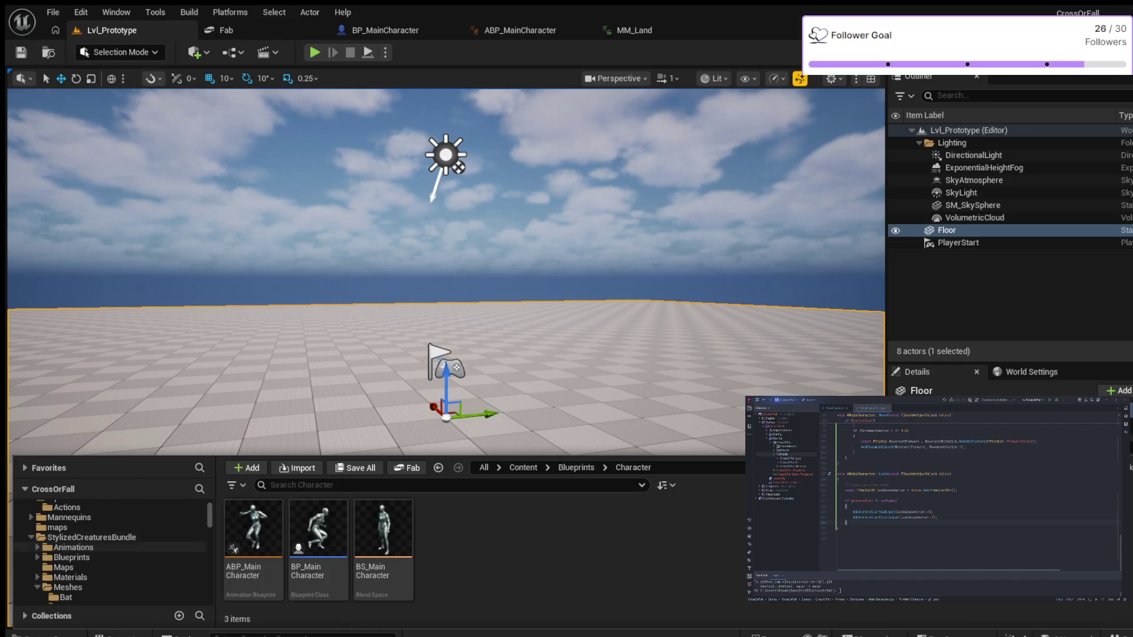
scroll(112, 547, up, 2)
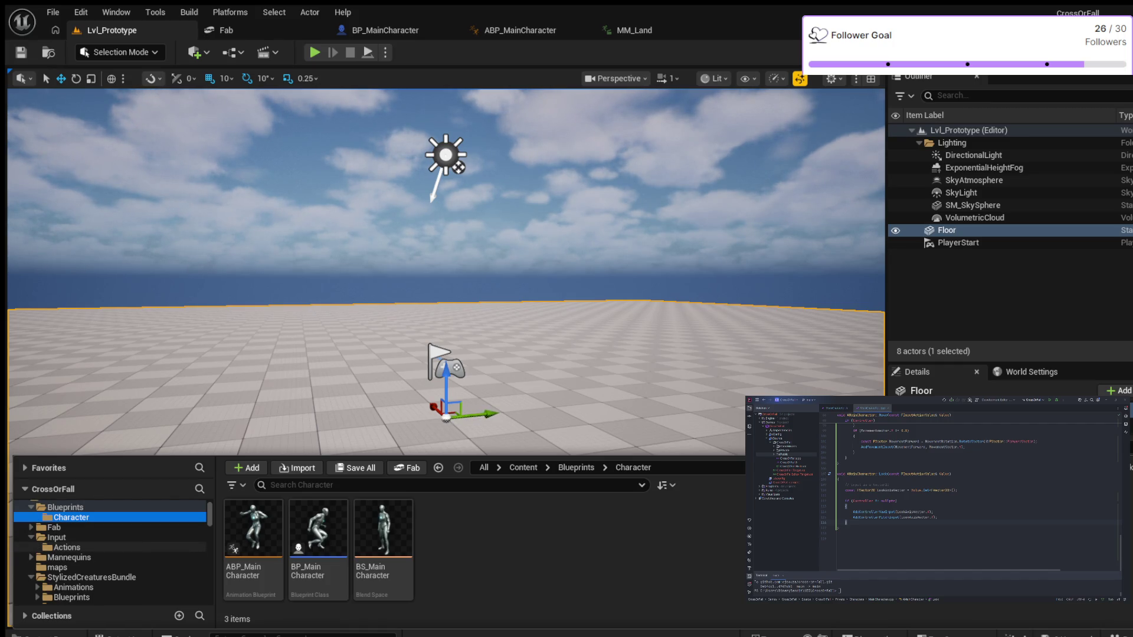
Step: Expand Fab > Low_Poly_Game_Assets > free_low_poly_game_assets and open its SkeletalMeshes folder
click(54, 527)
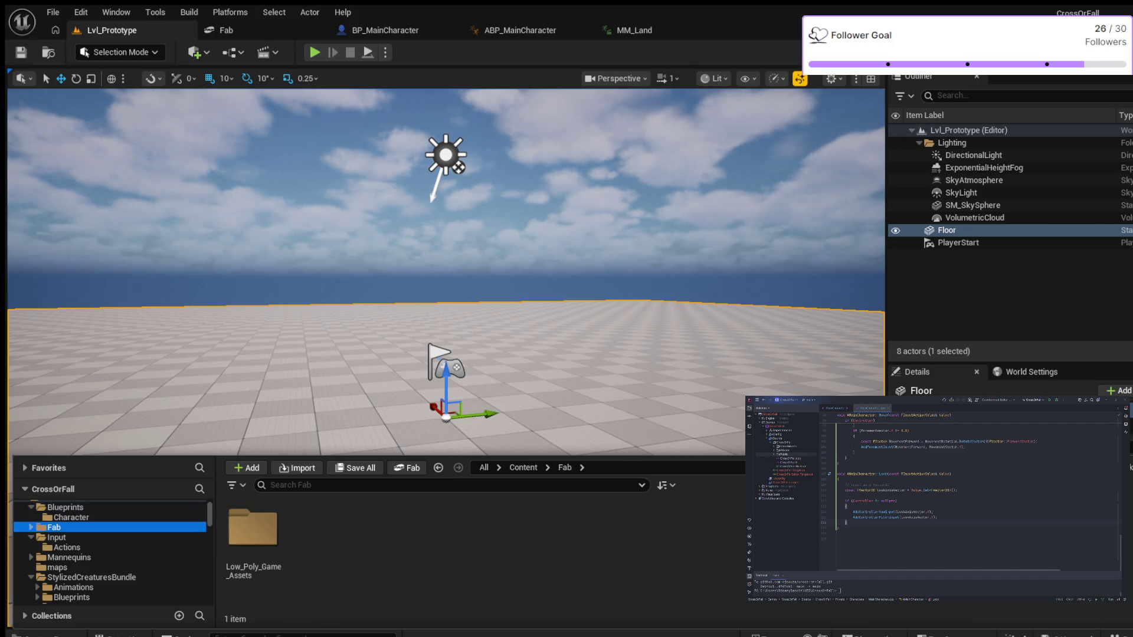
click(31, 527)
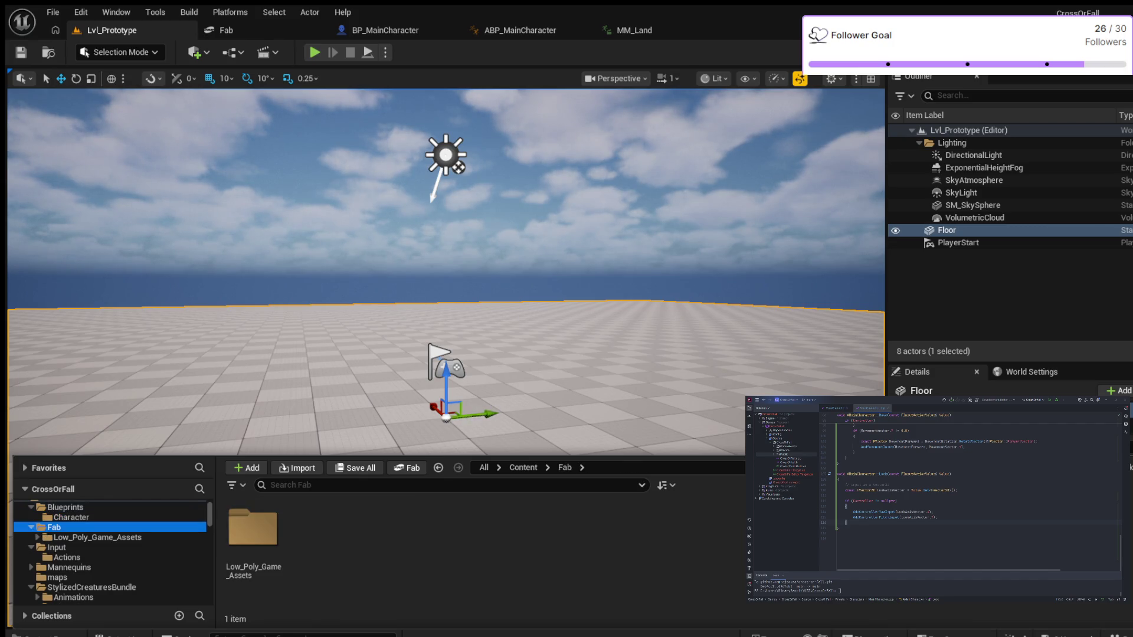
click(38, 538)
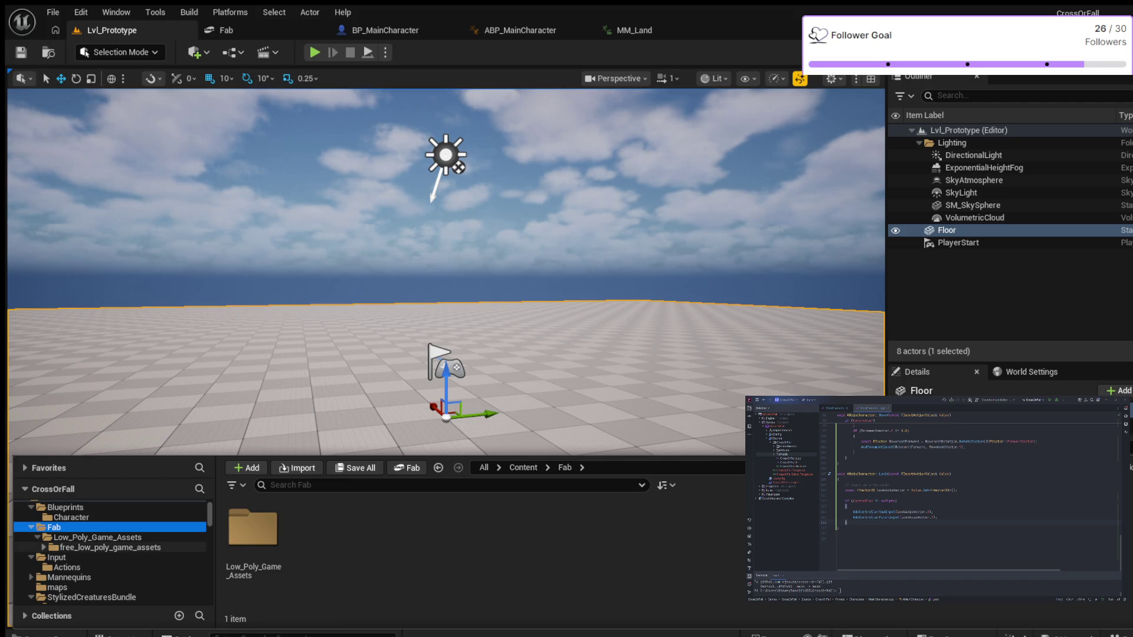
click(43, 547)
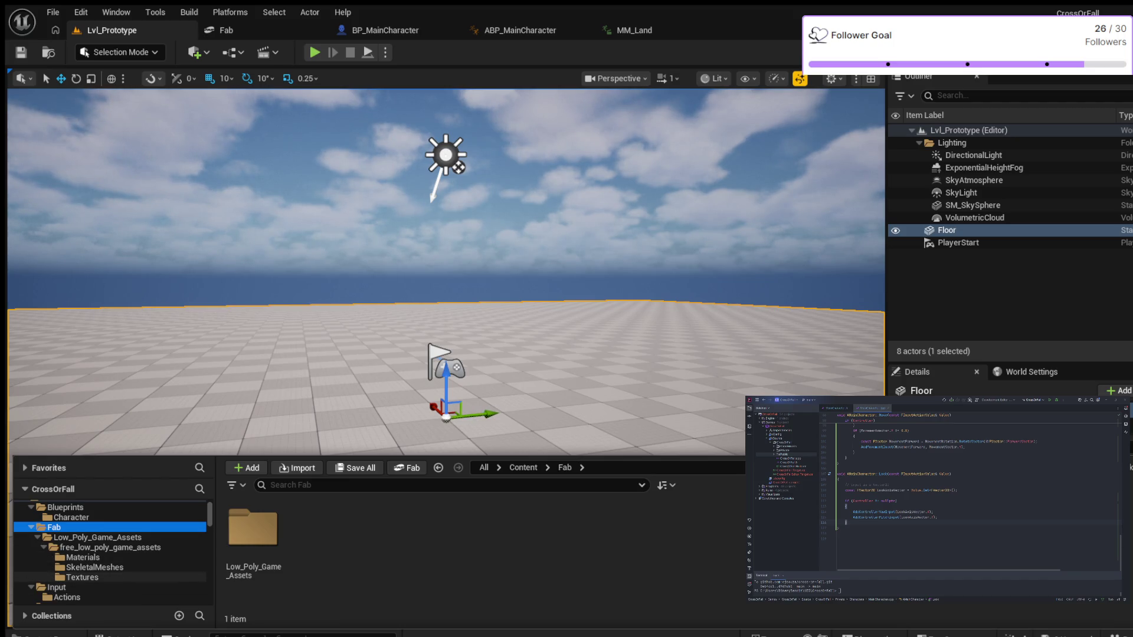
click(94, 567)
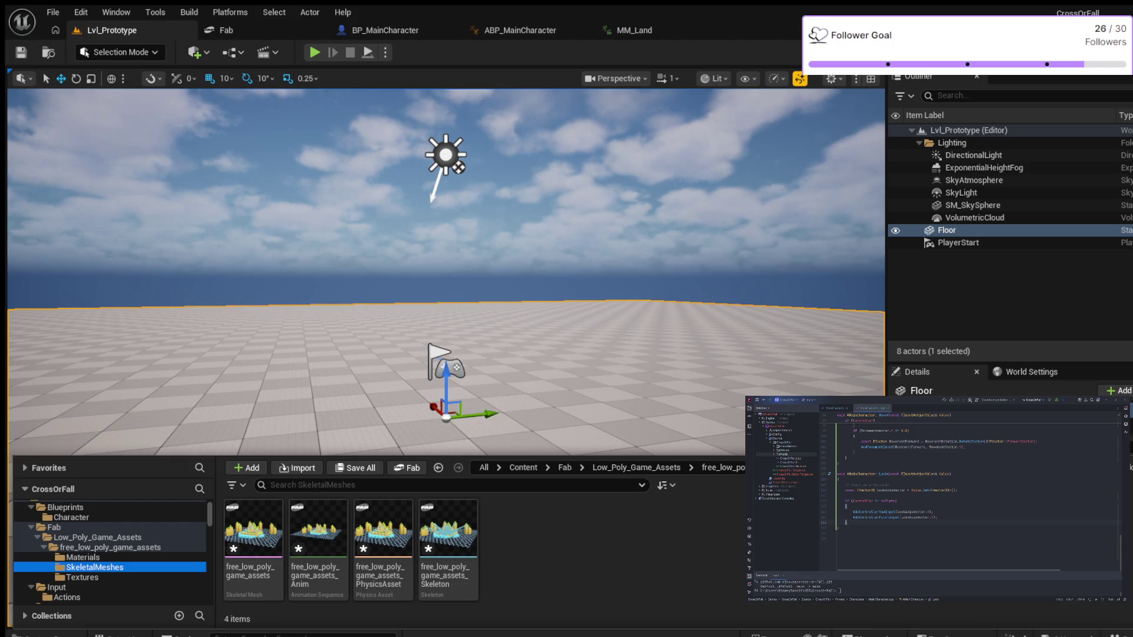
Step: Place the free_low_poly_game_assets skeletal mesh on the level floor and start a play test
click(254, 530)
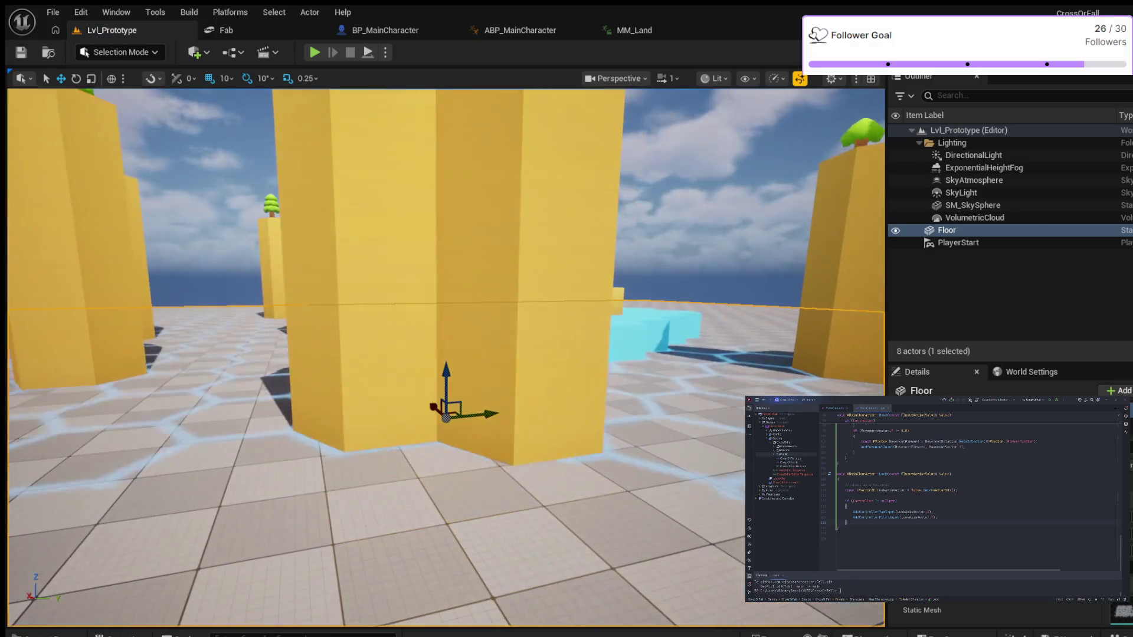
drag(446, 413, 446, 413)
scroll(446, 357, down, 2)
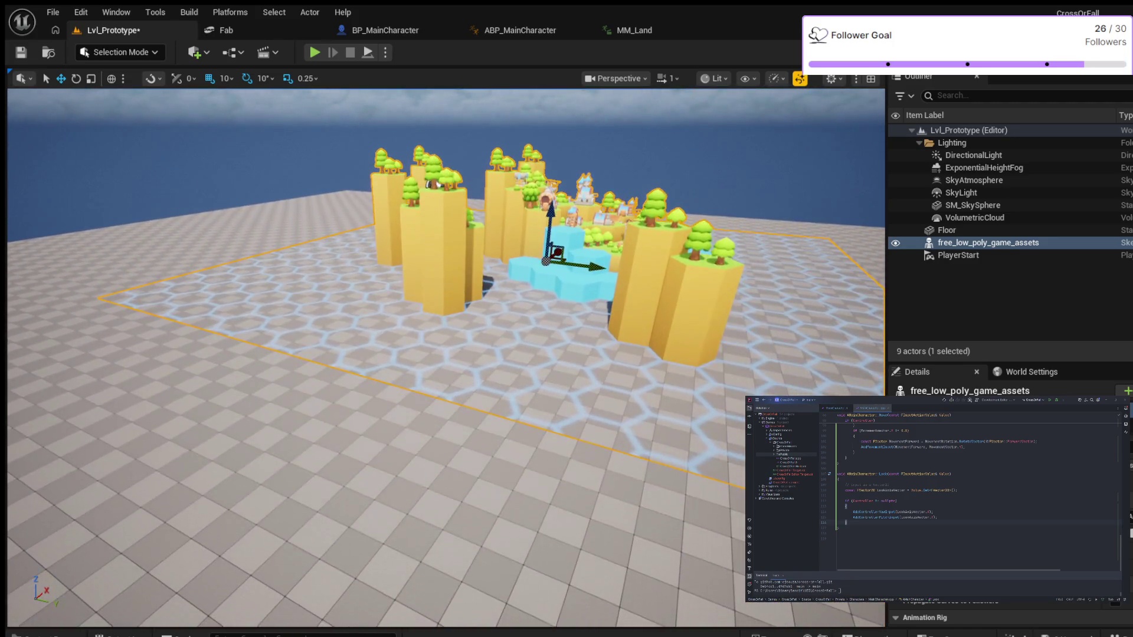
key(alt+p)
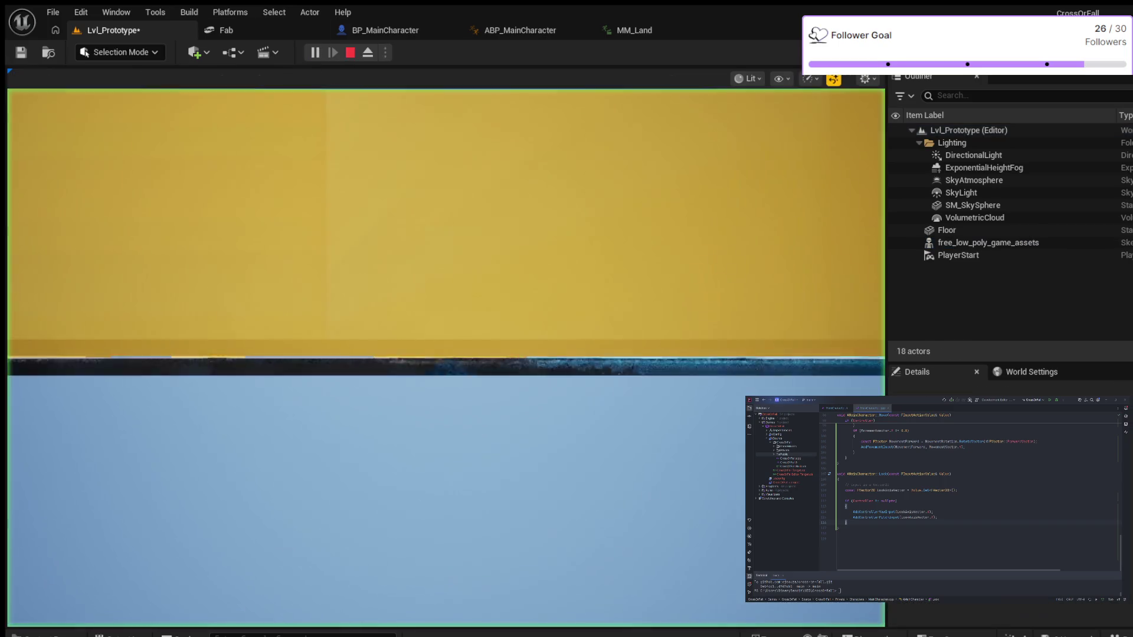
key(Escape)
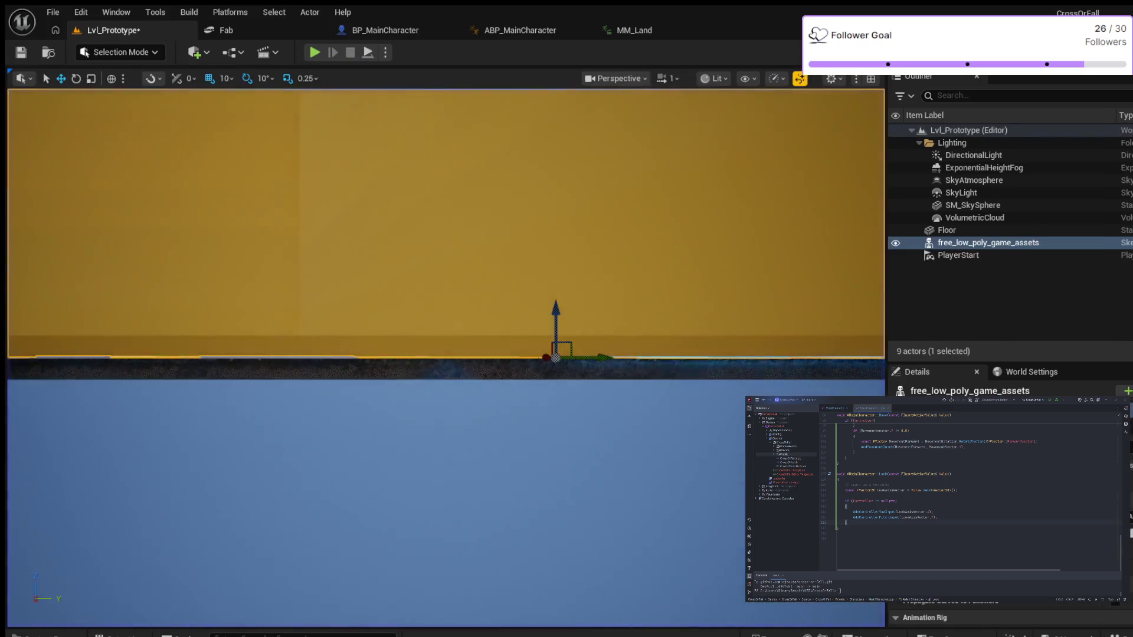
key(s)
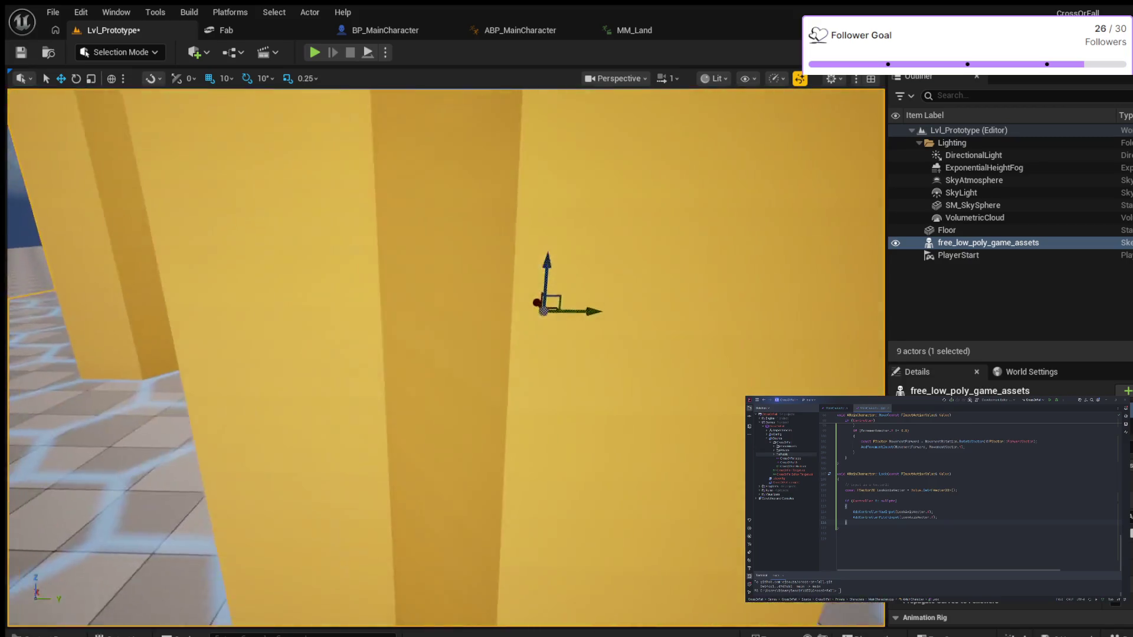
key(s)
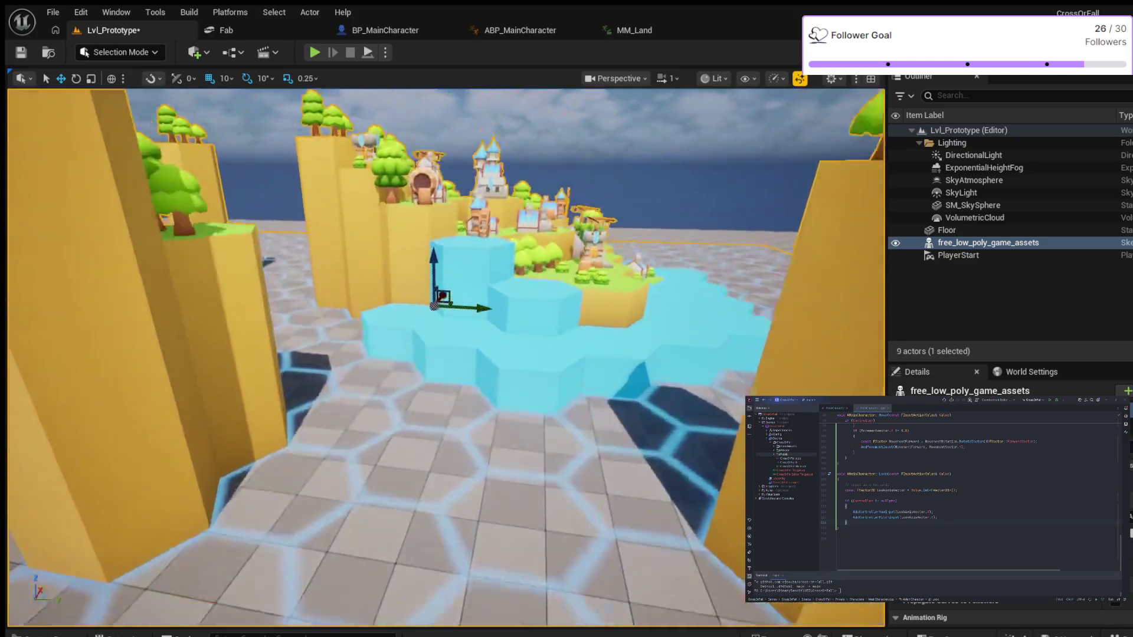
key(s)
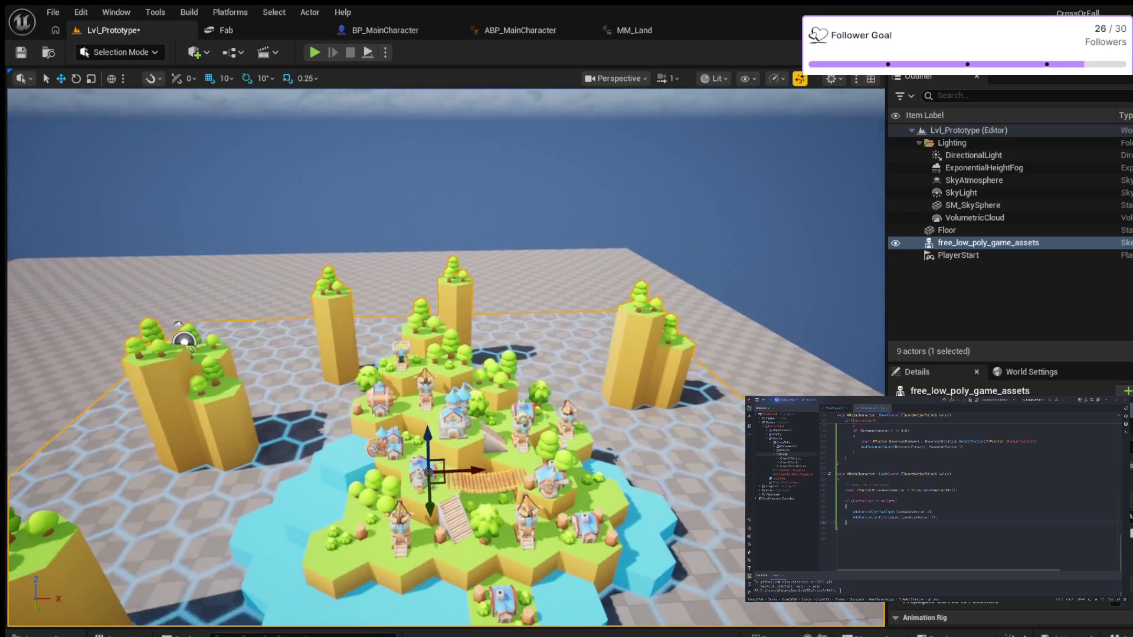
key(a)
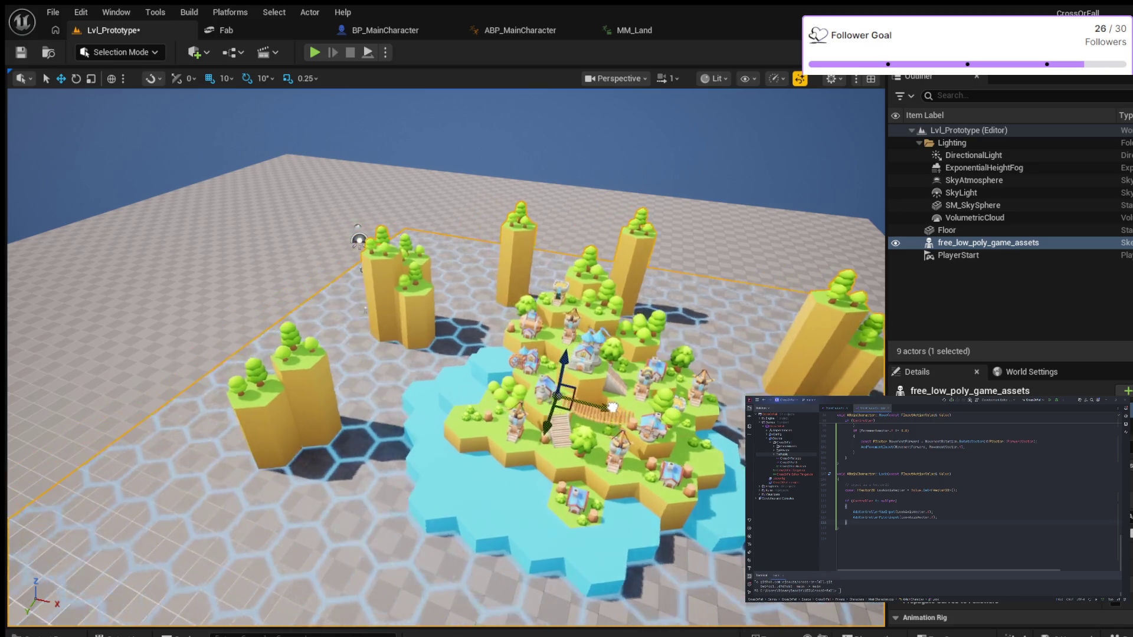
key(a)
key(d)
key(d)
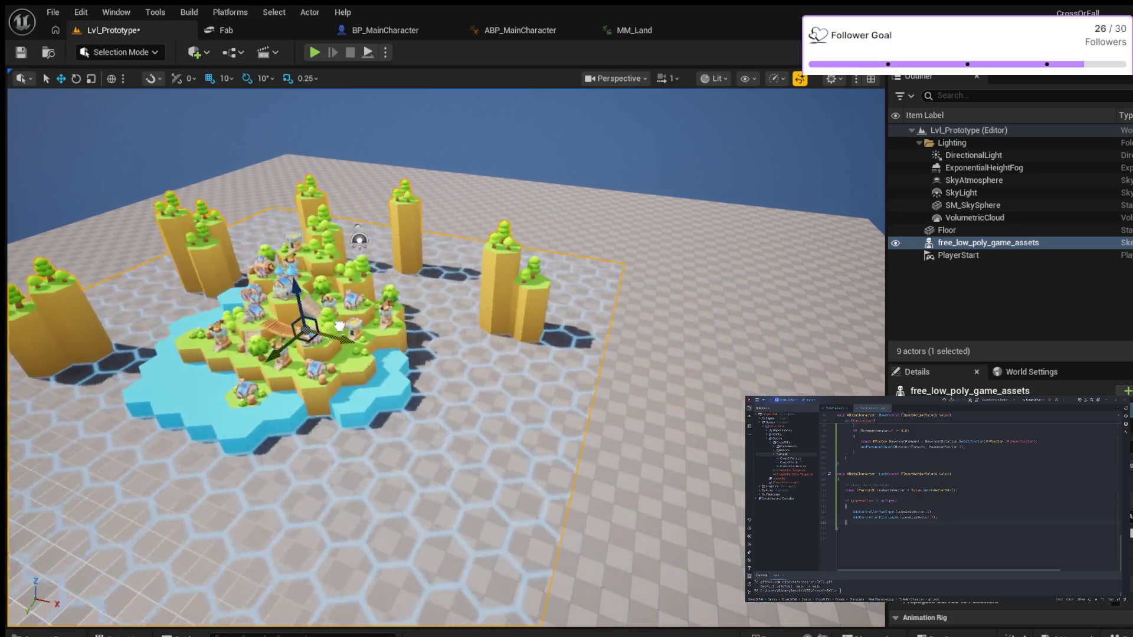
key(a)
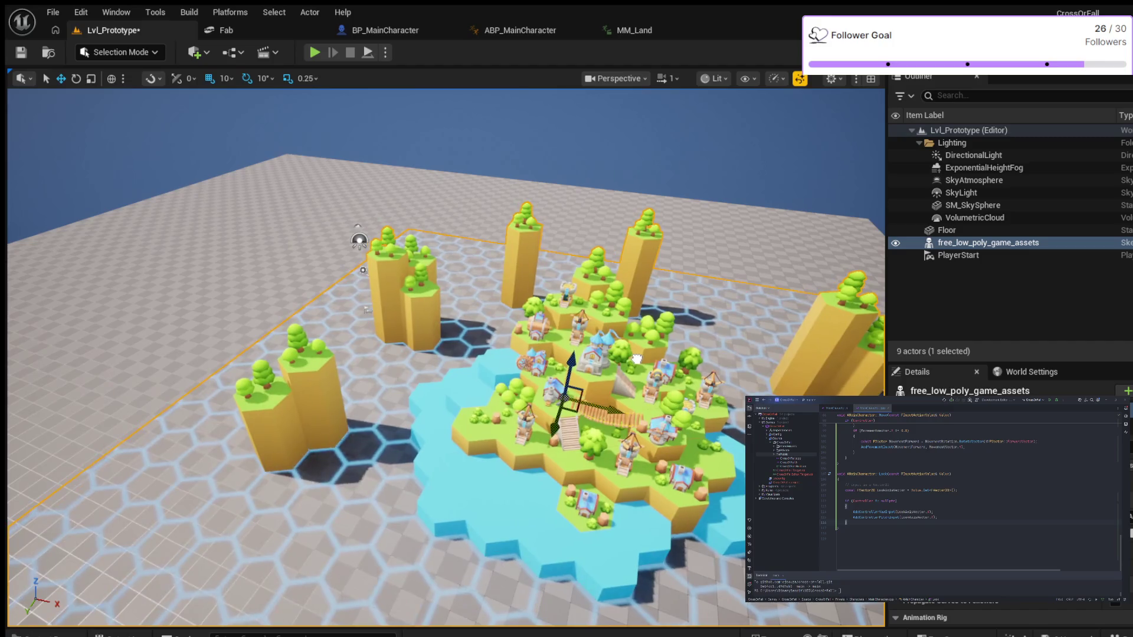
key(s)
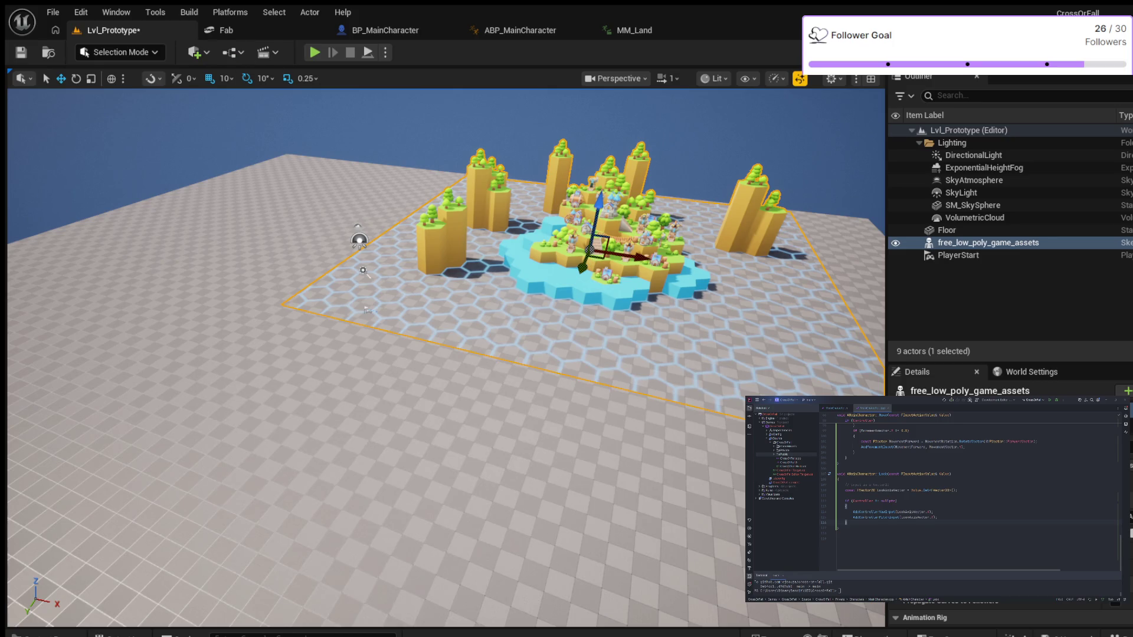
key(alt+p)
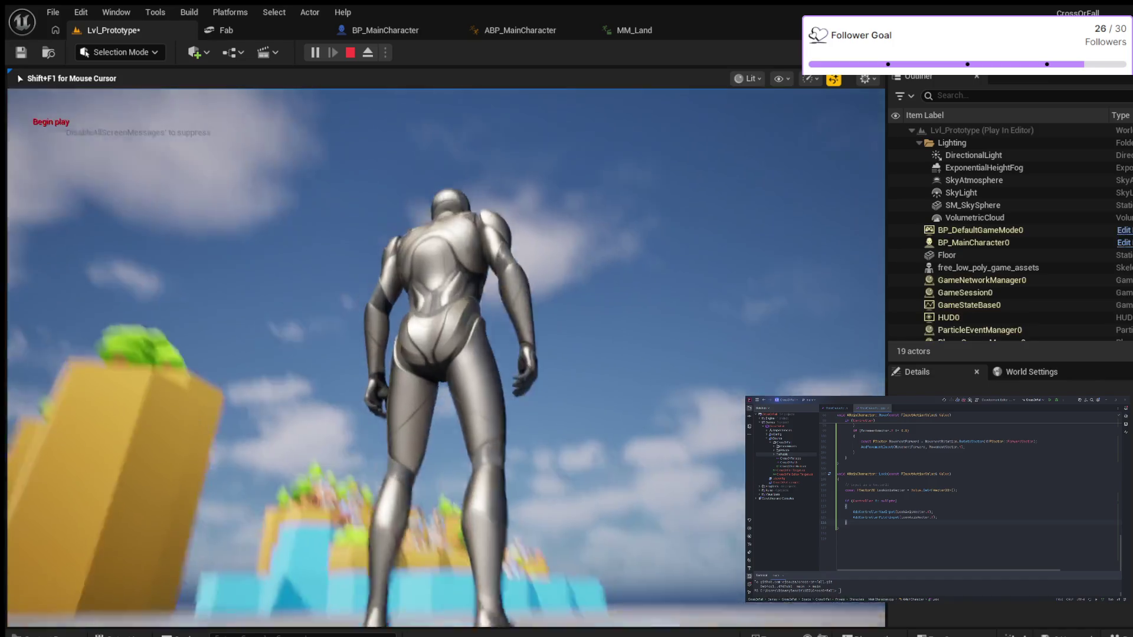
key(space)
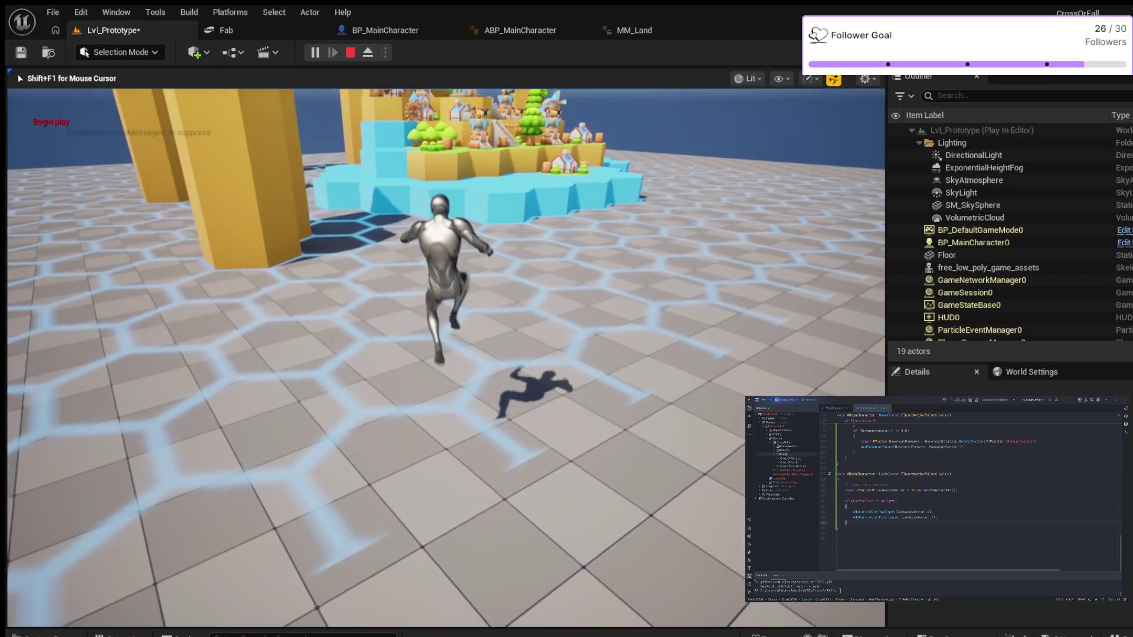
mouse_move(446, 358)
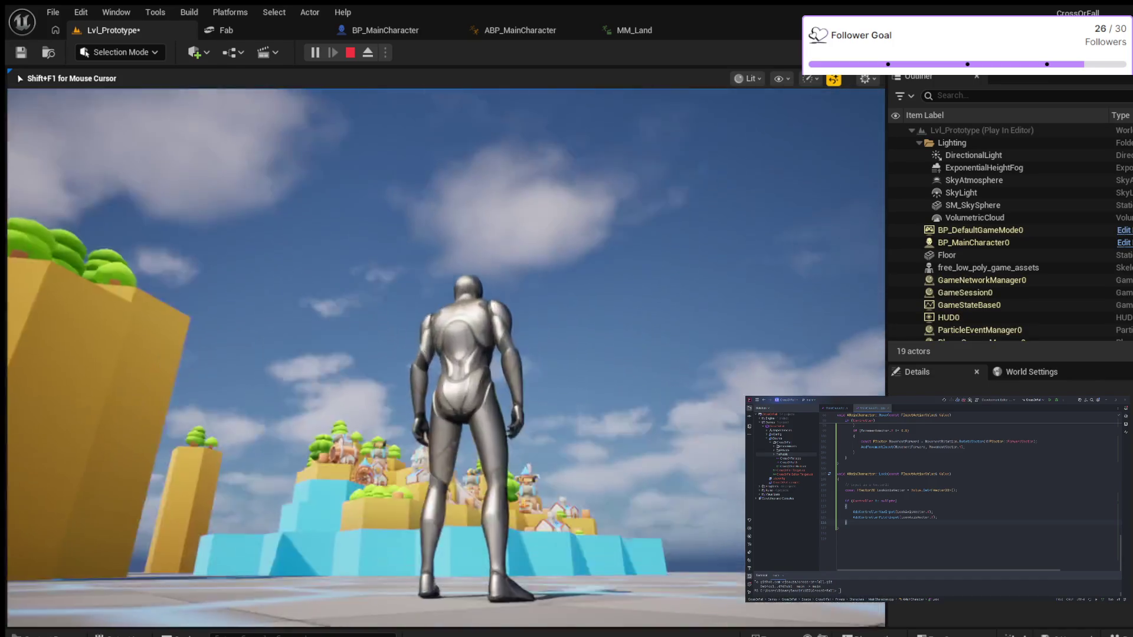
key(w)
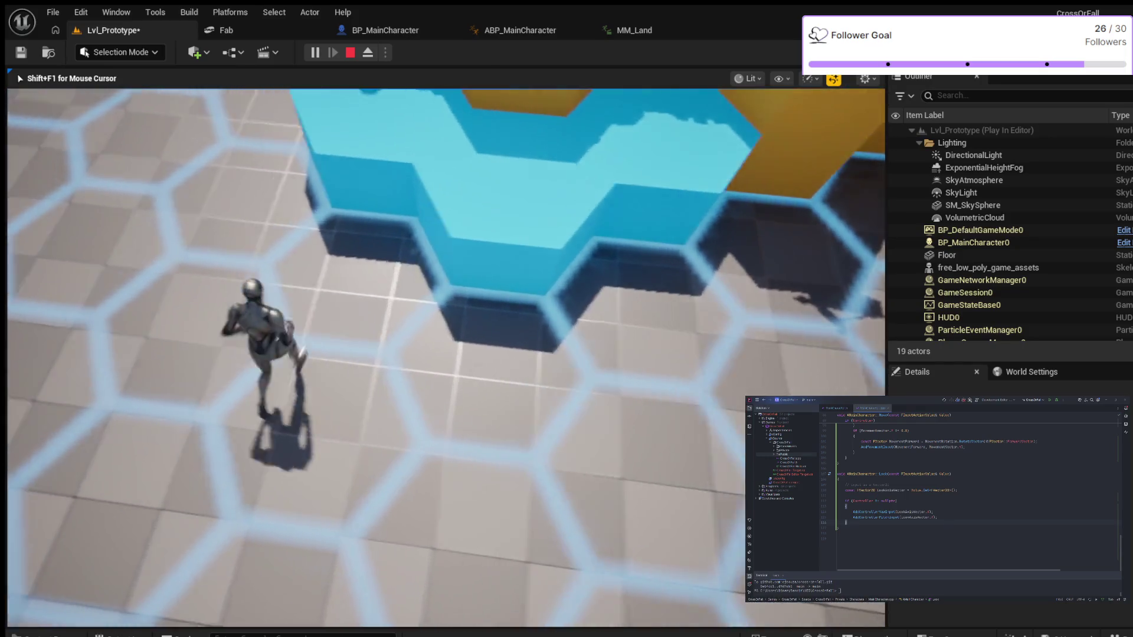
key(w)
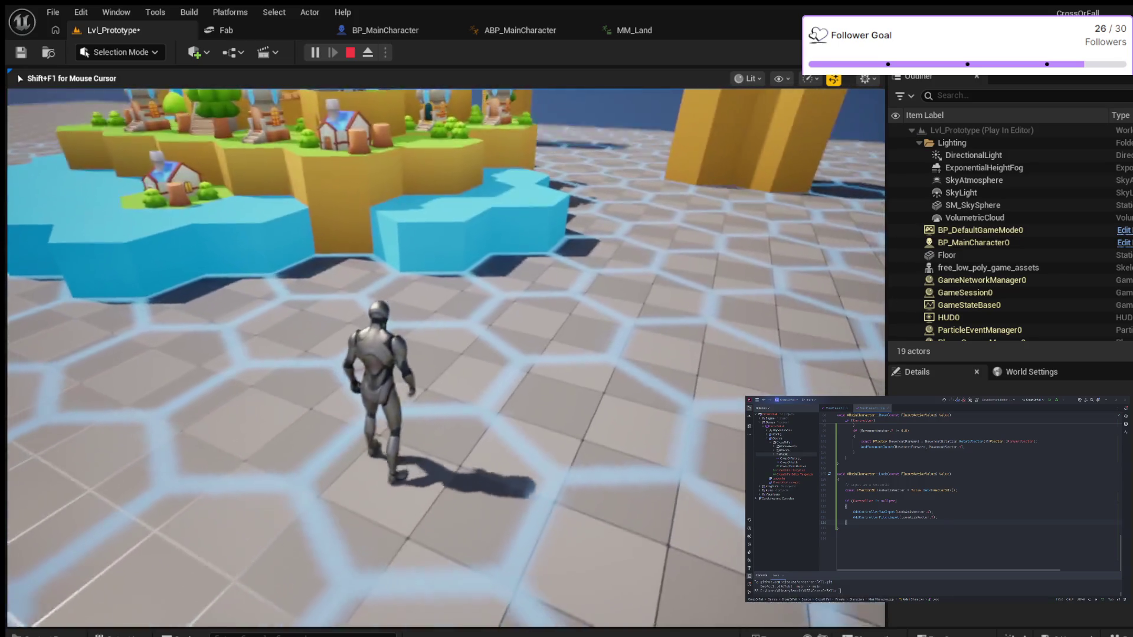
key(w)
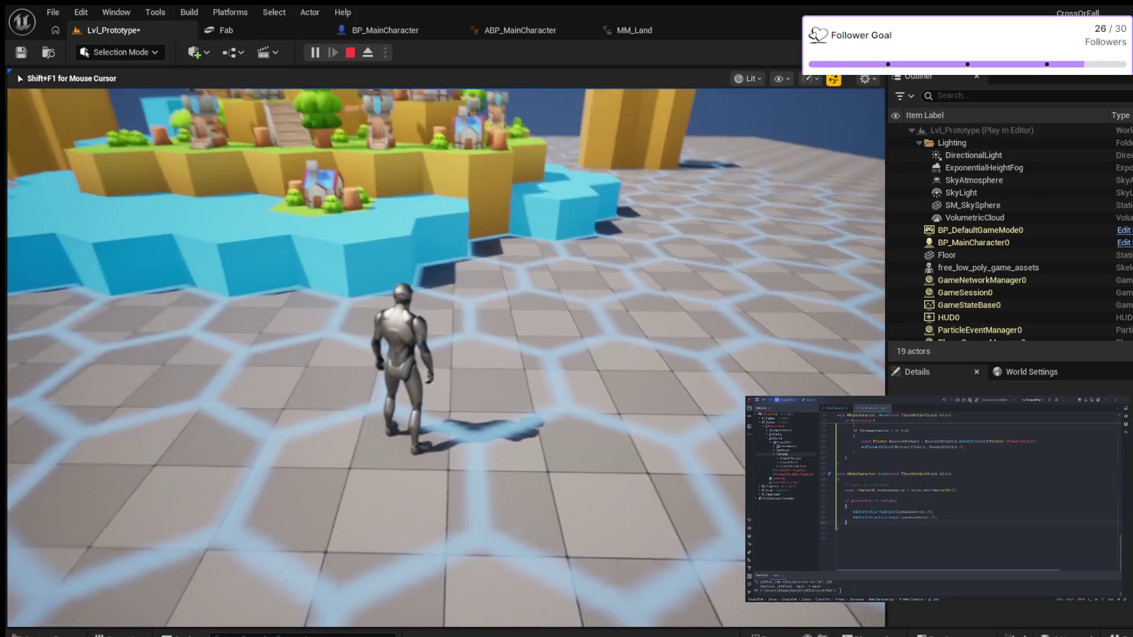
key(w)
key(space)
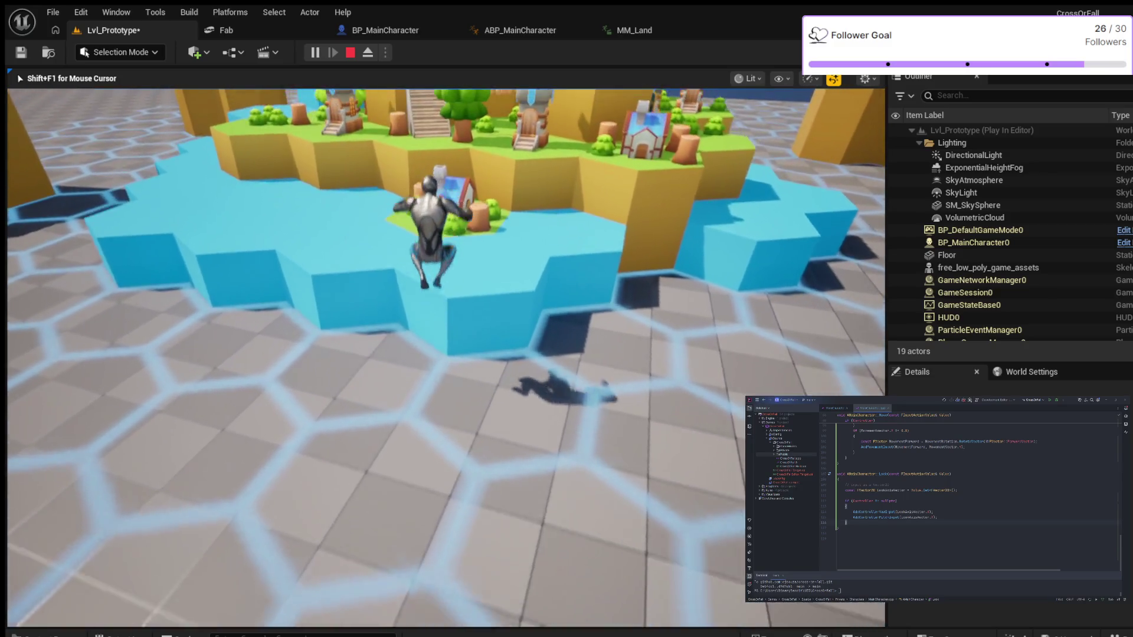
key(Escape)
key(Escape)
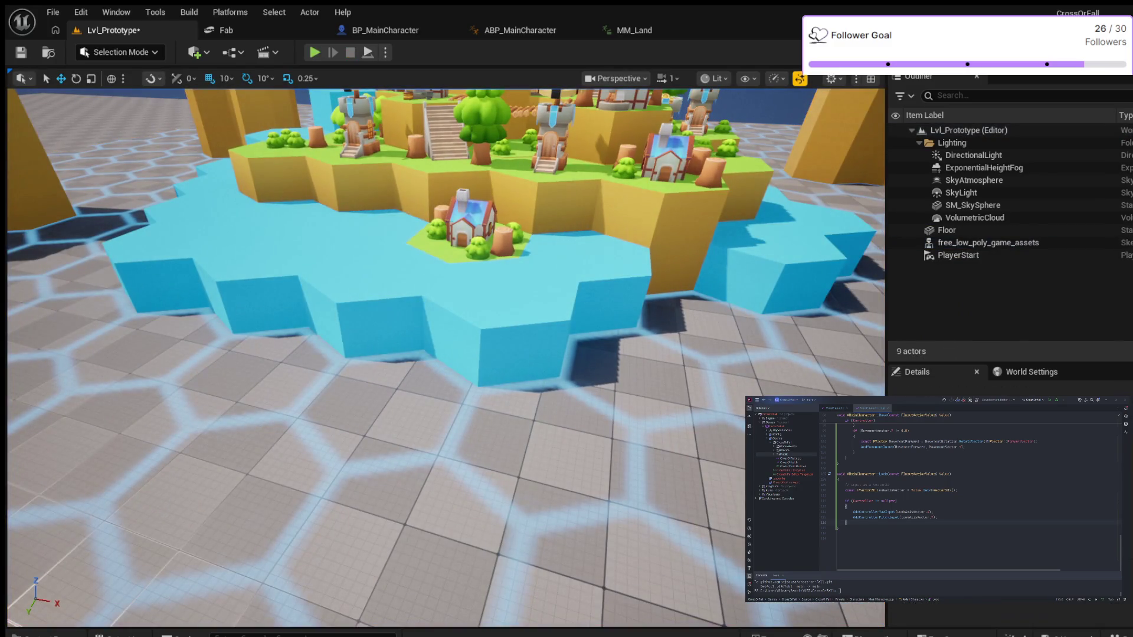
Step: In the SkeletalMeshes folder, inspect the island's animation asset and select its Skeleton version
scroll(446, 358, down, 6)
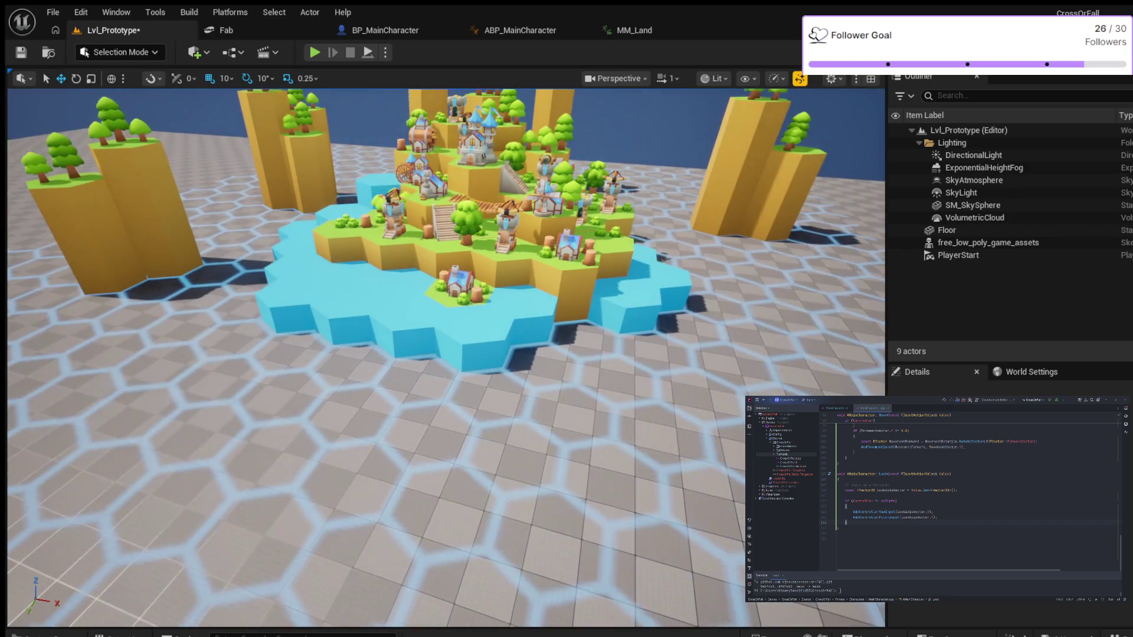
key(ctrl+space)
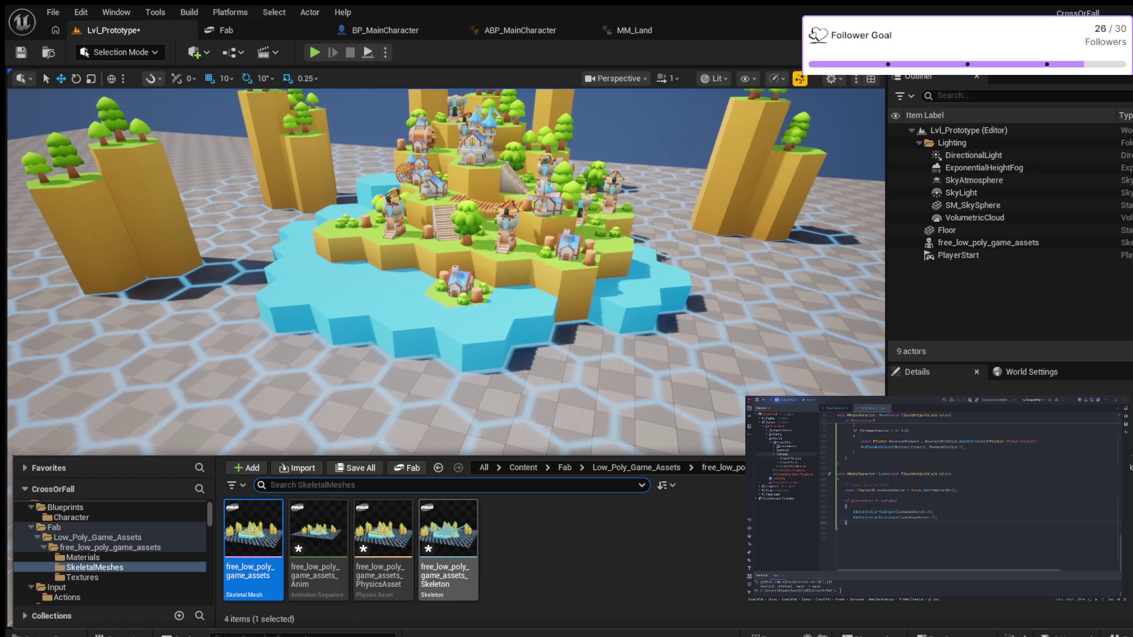
click(319, 543)
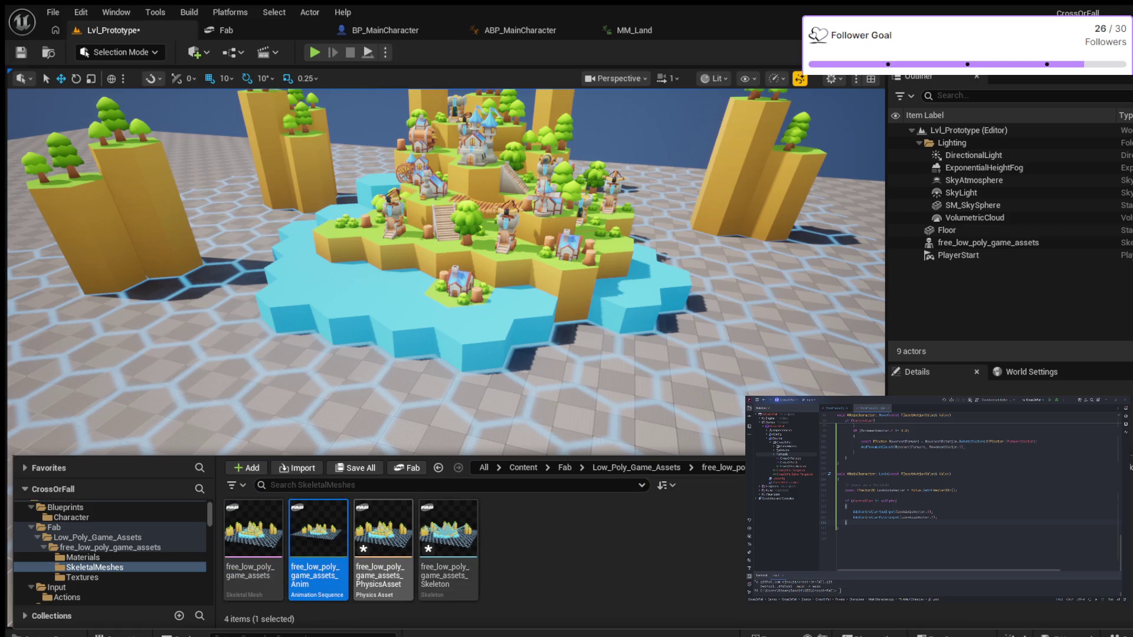
click(383, 543)
click(449, 543)
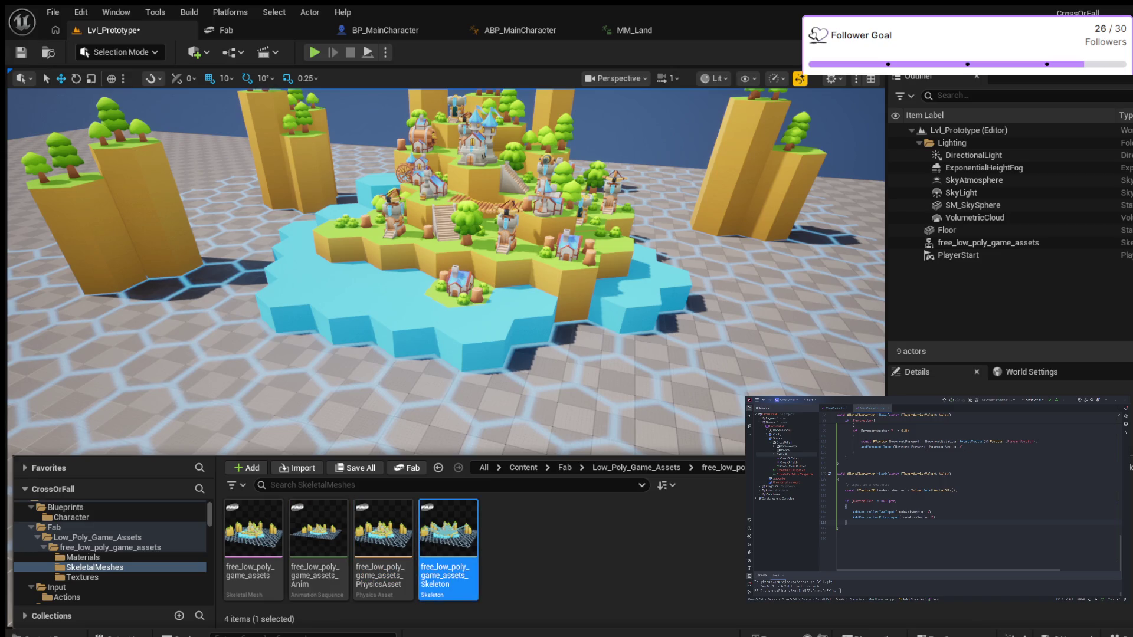
scroll(56, 291, down, 10)
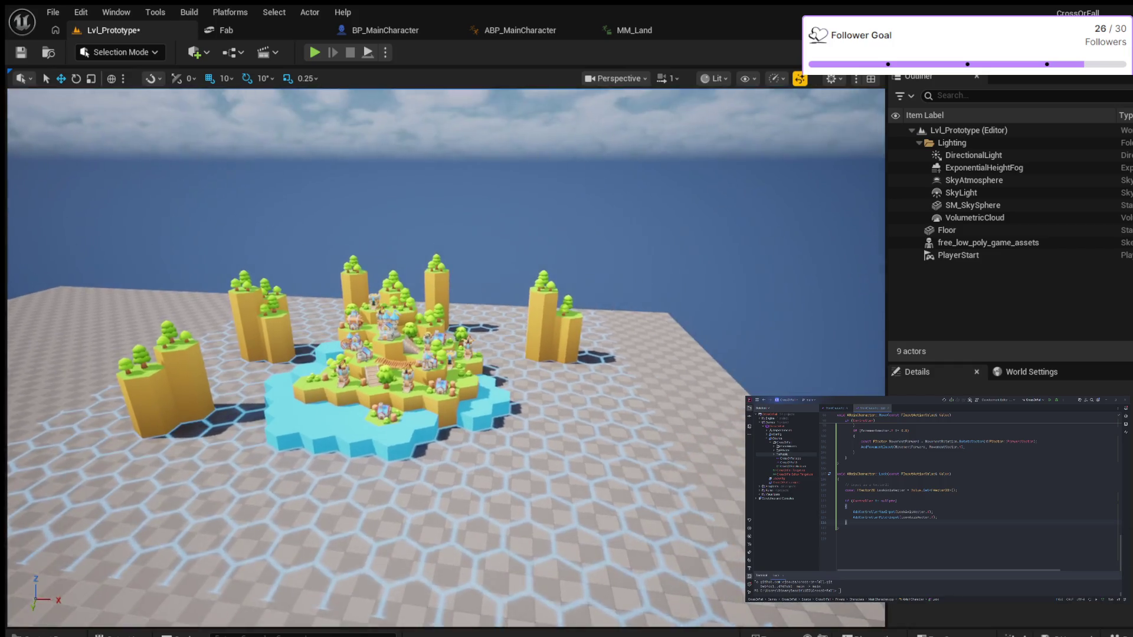
mouse_move(56, 291)
mouse_down()
mouse_move(56, 360)
mouse_move(50, 313)
mouse_up()
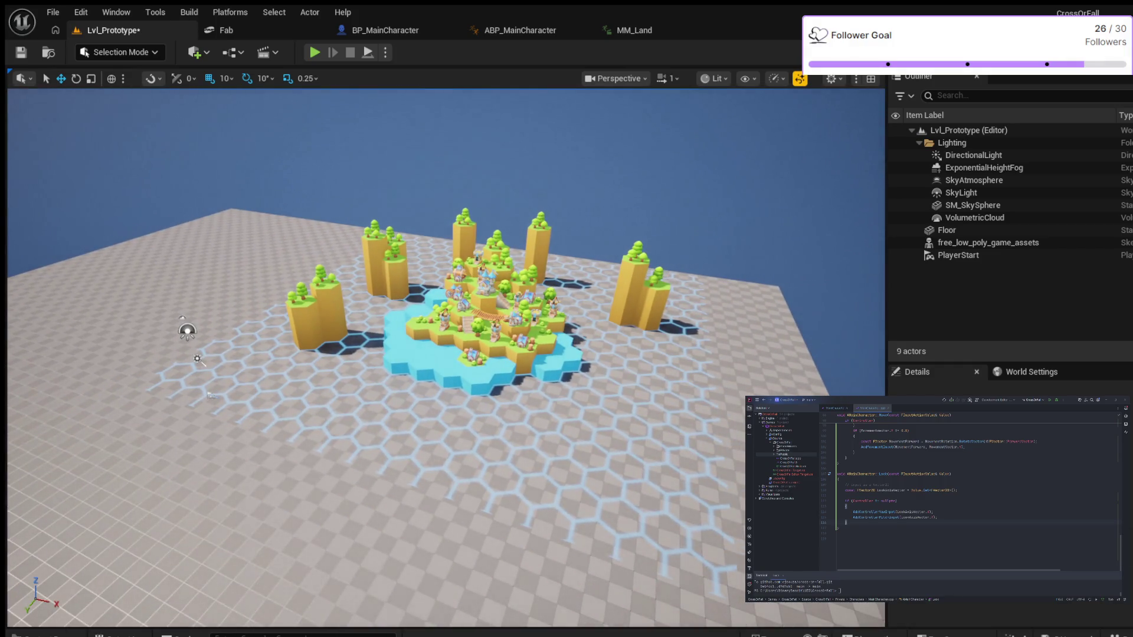
key(ctrl+space)
key(ctrl+space)
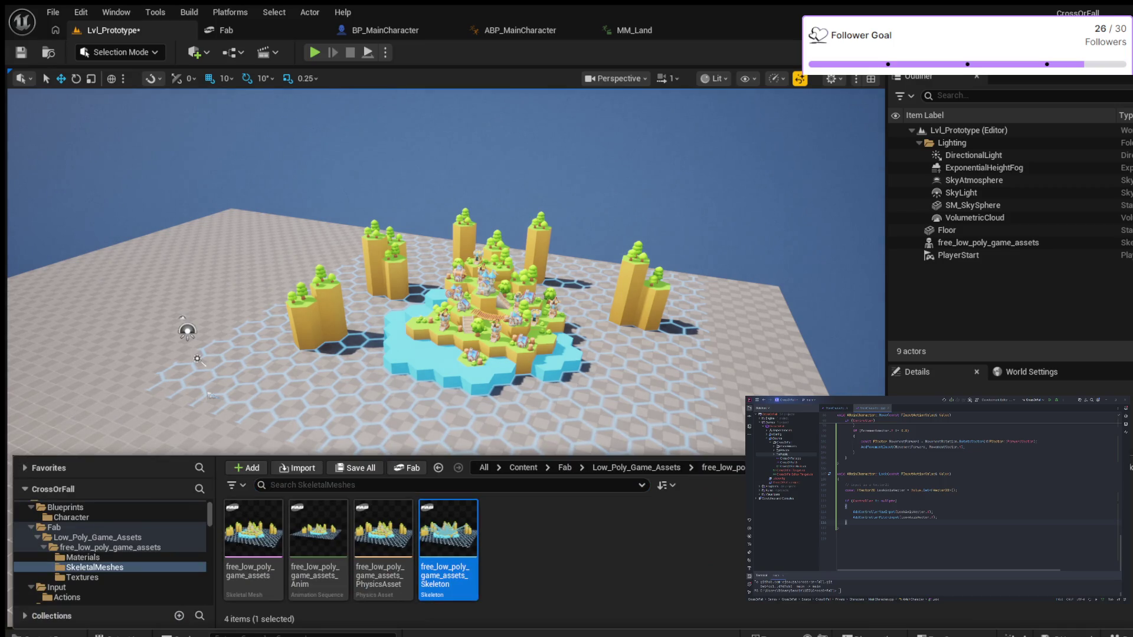
Step: Place the free_low_poly_game_assets_Skeleton island and move it left of the first island
mouse_move(171, 466)
mouse_down()
mouse_move(593, 542)
mouse_move(319, 471)
mouse_up()
scroll(401, 354, down, 5)
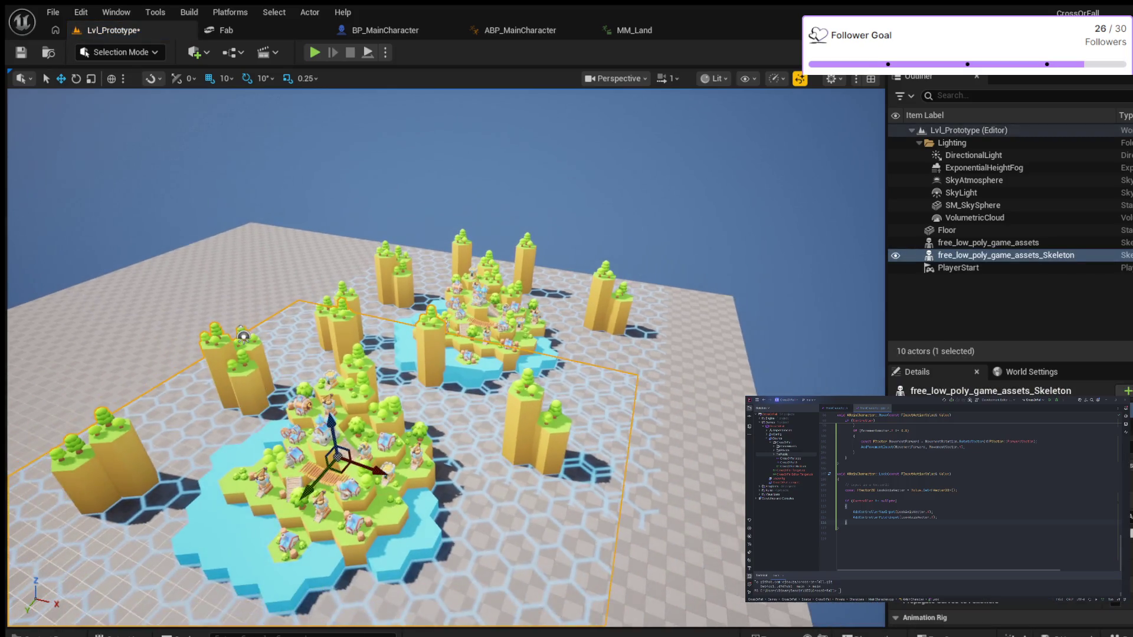
scroll(293, 341, up, 4)
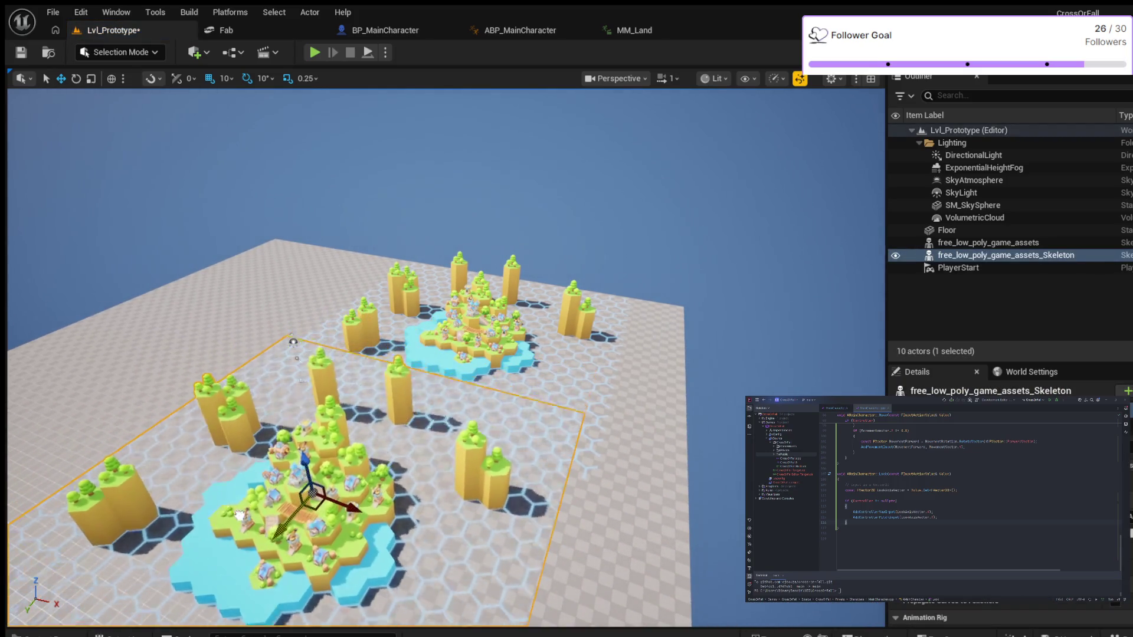
key(d)
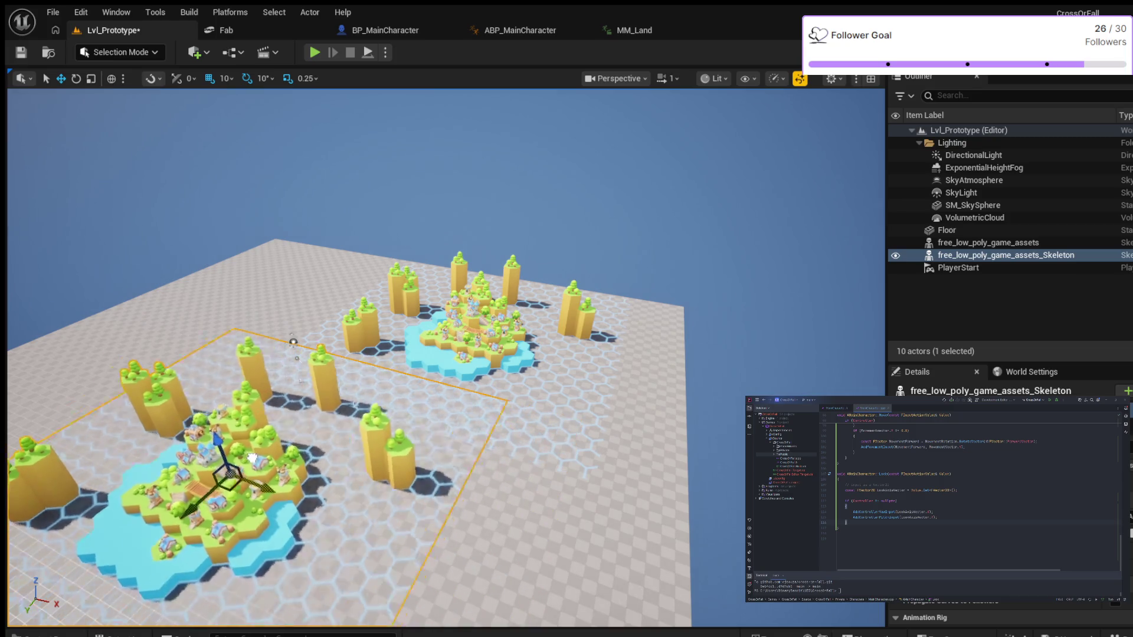
key(w)
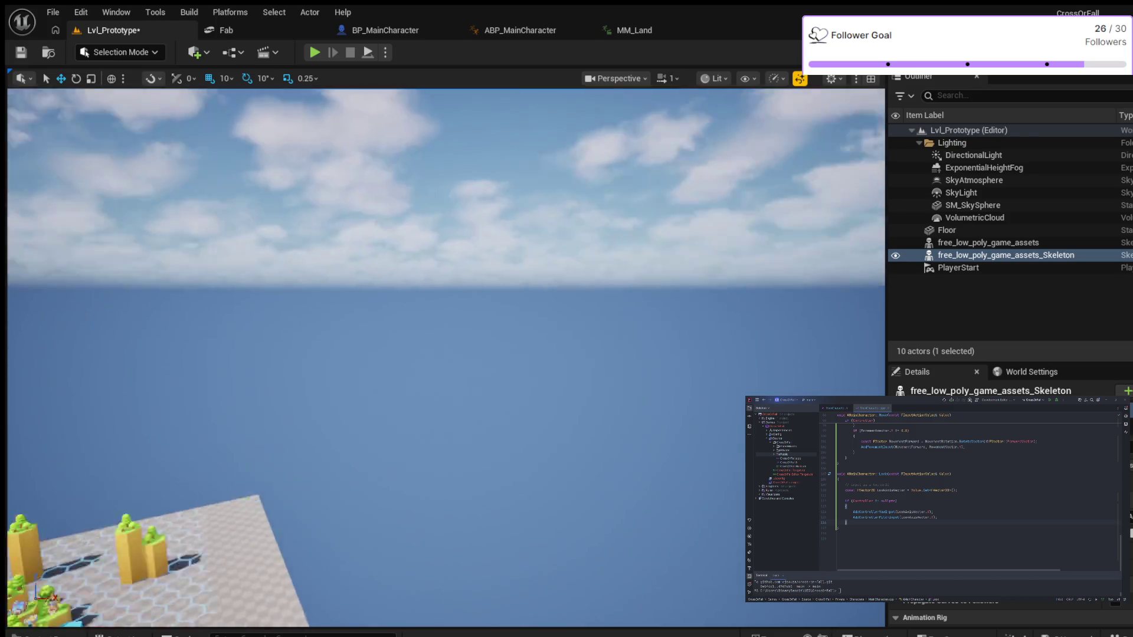
mouse_move(286, 398)
mouse_down()
mouse_move(215, 351)
mouse_move(167, 348)
mouse_move(121, 376)
mouse_move(201, 379)
mouse_up()
Step: Frame both islands, select the original set, and start a play test
key(s)
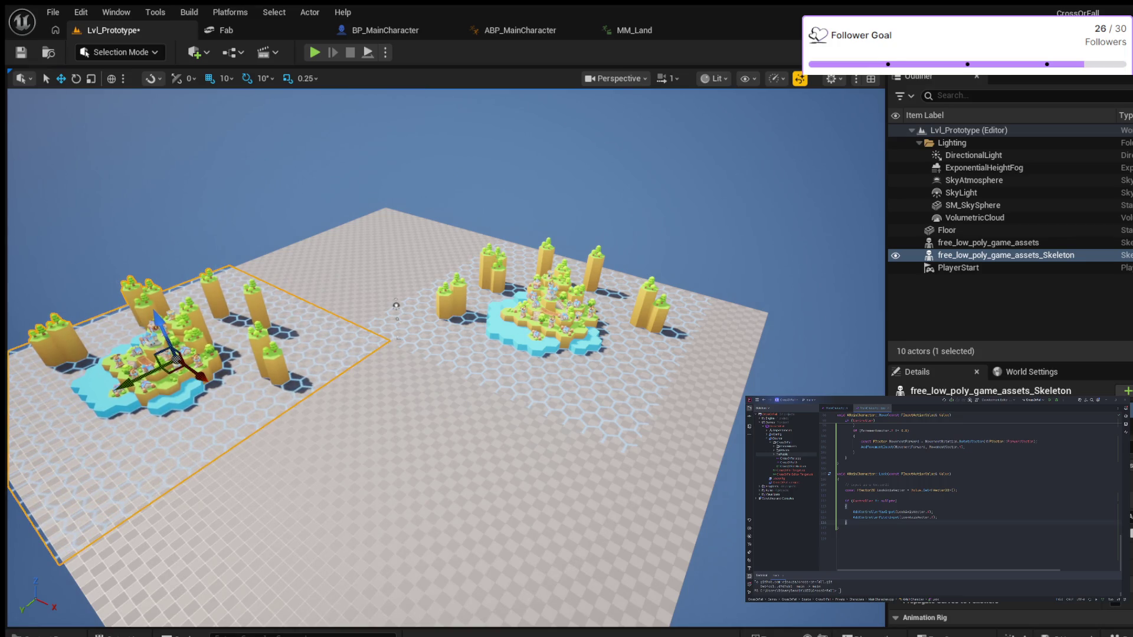
mouse_move(396, 305)
mouse_down()
mouse_move(444, 275)
mouse_move(324, 239)
mouse_up()
click(460, 330)
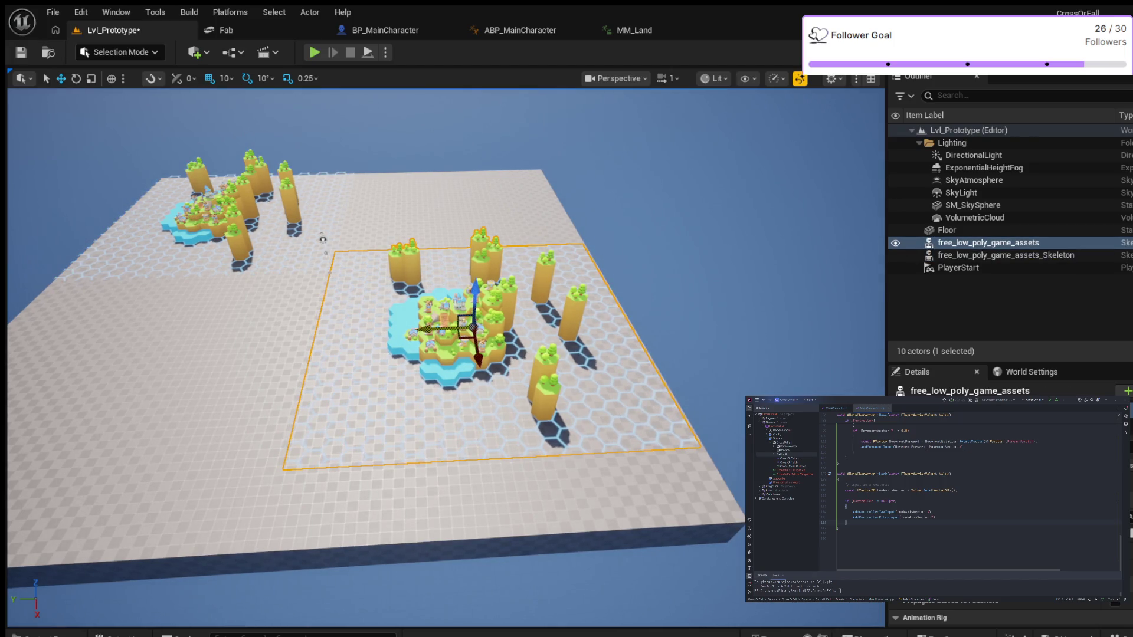
mouse_move(323, 242)
mouse_down()
mouse_move(247, 231)
mouse_move(473, 203)
mouse_move(493, 171)
mouse_move(634, 211)
mouse_move(527, 180)
mouse_up()
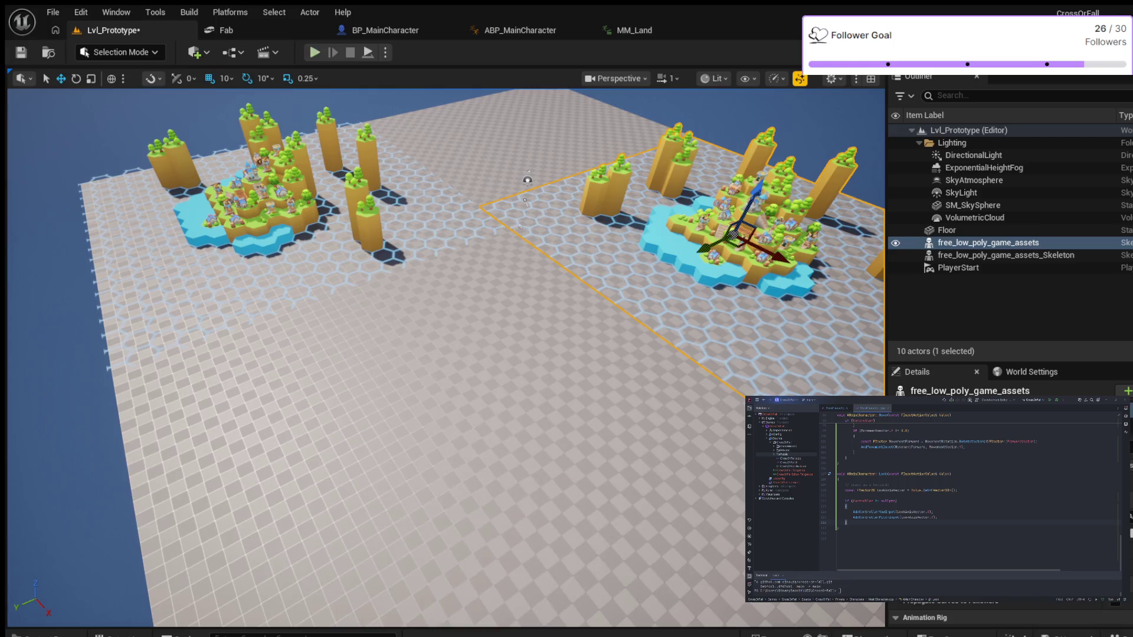
key(alt+p)
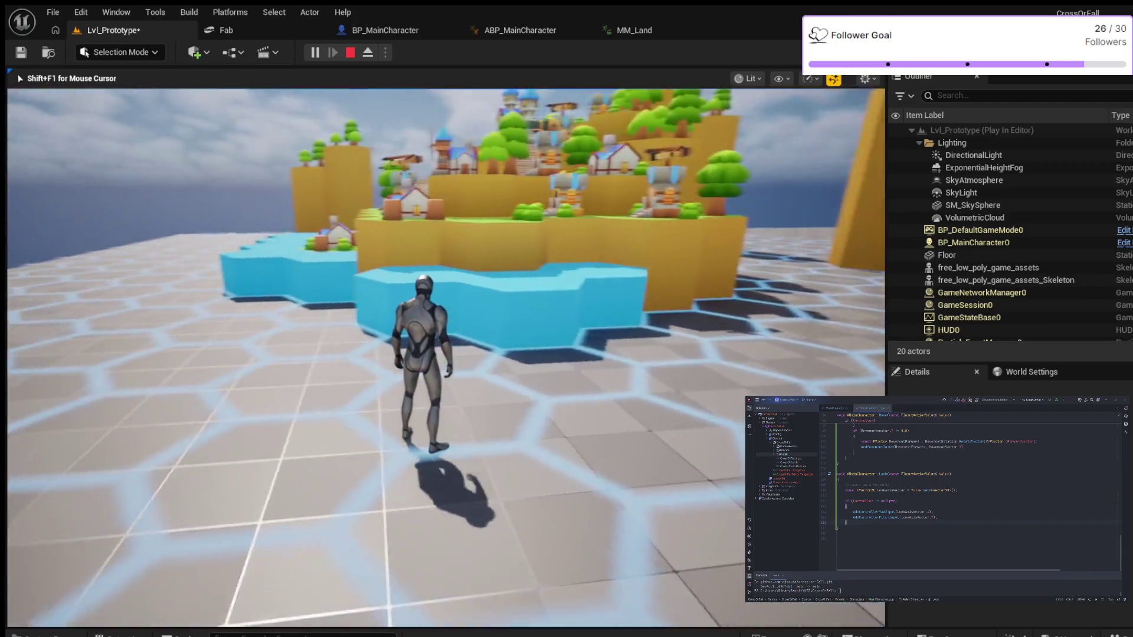
Step: Stop play, select the Skeleton island set, and raise it along Z
key(Escape)
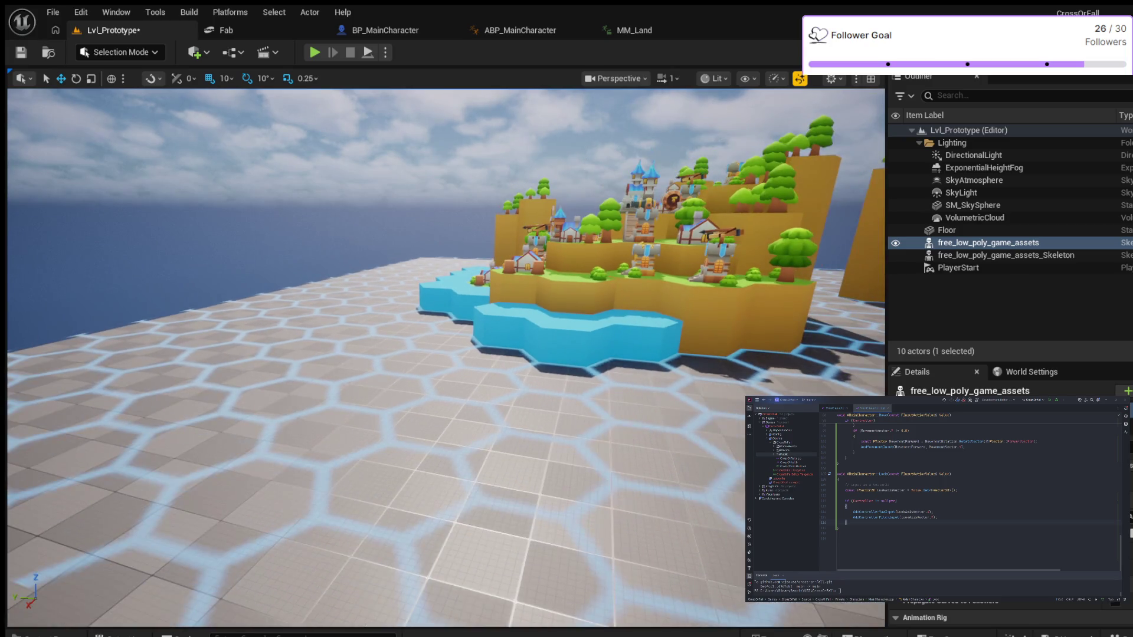
click(1005, 255)
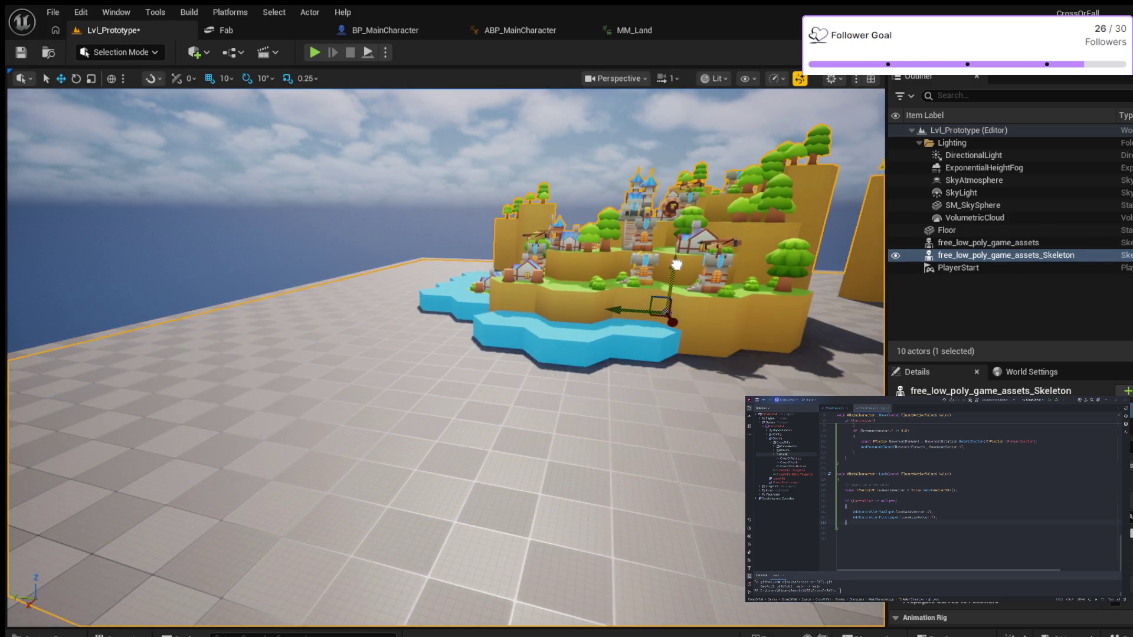
drag(677, 264, 683, 259)
Step: Select the other island set and launch a fresh play session
scroll(683, 259, down, 10)
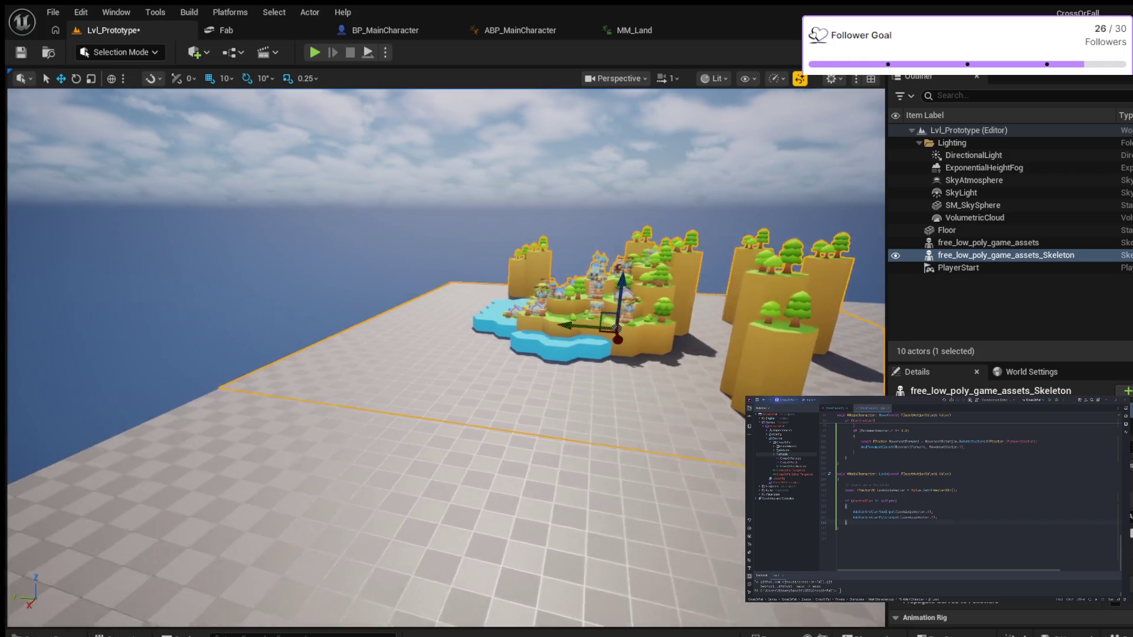
mouse_move(682, 259)
mouse_down()
mouse_move(767, 271)
mouse_move(619, 271)
mouse_up()
click(988, 243)
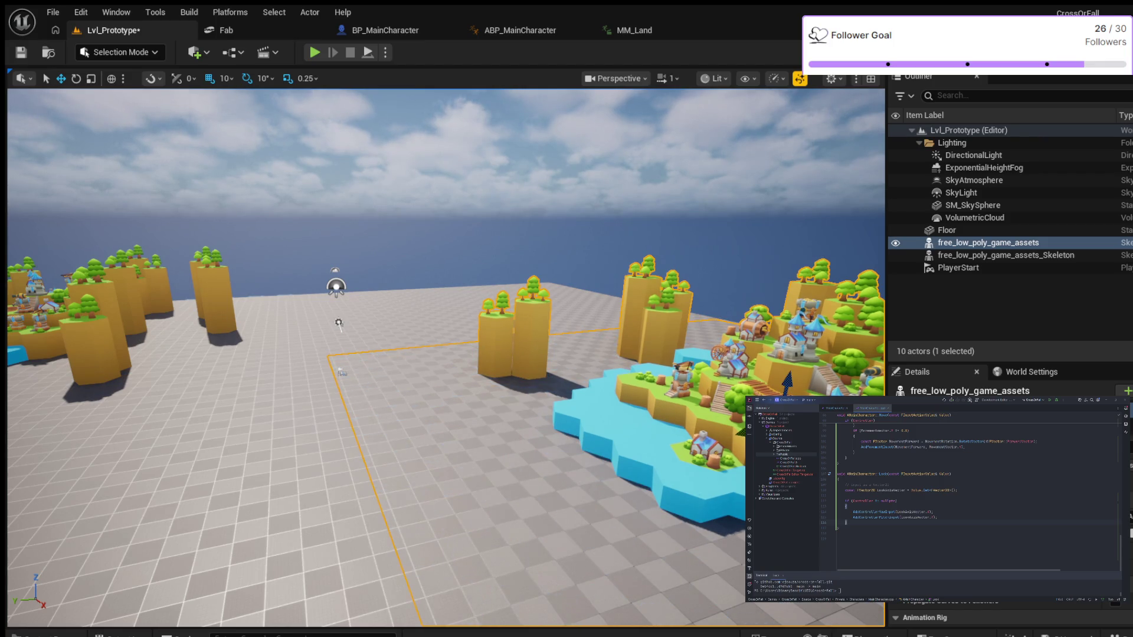
click(314, 52)
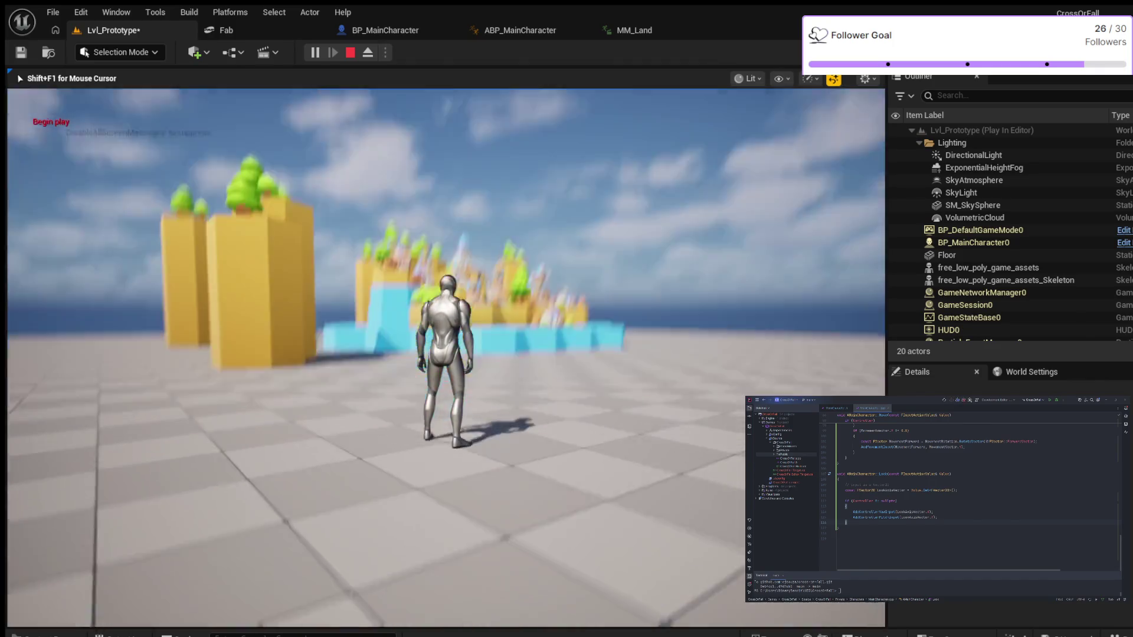
key(w)
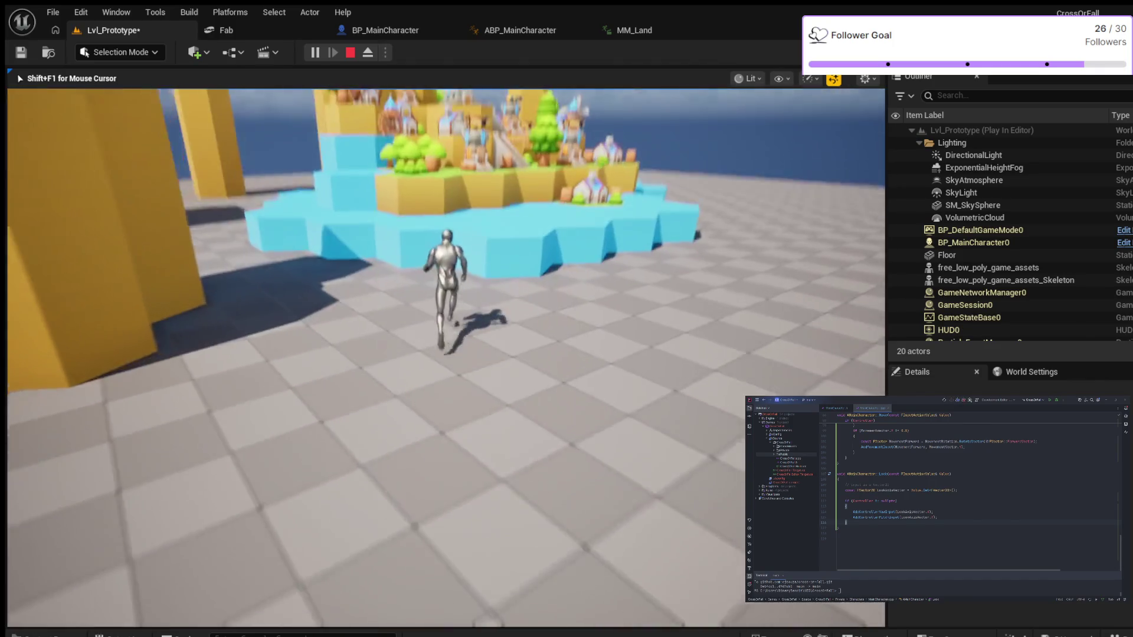
key(space)
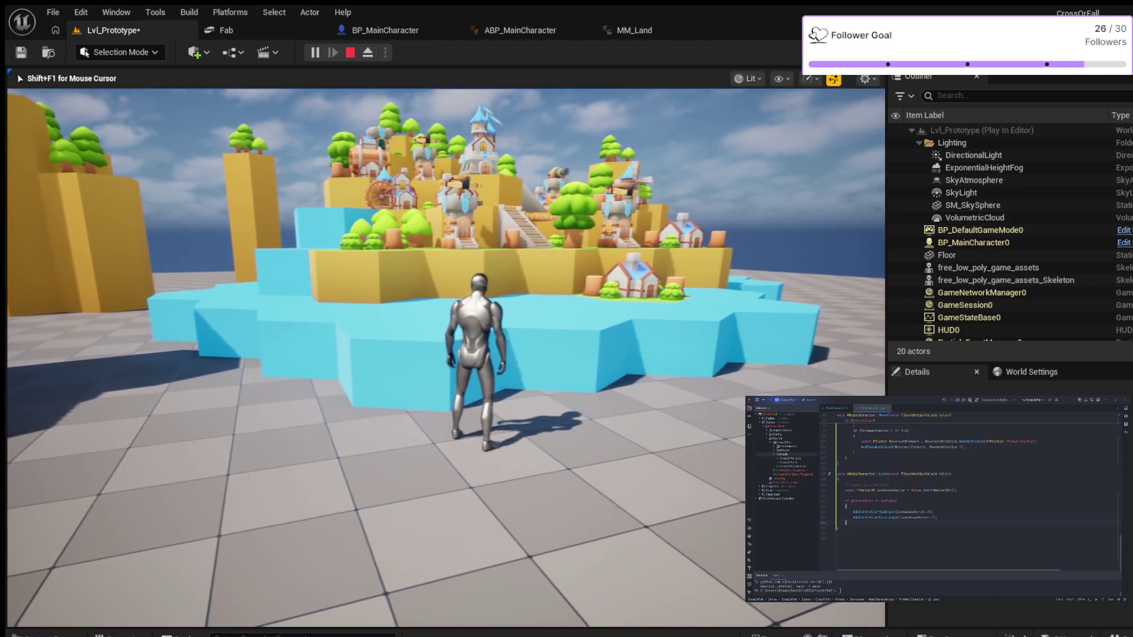
key(w)
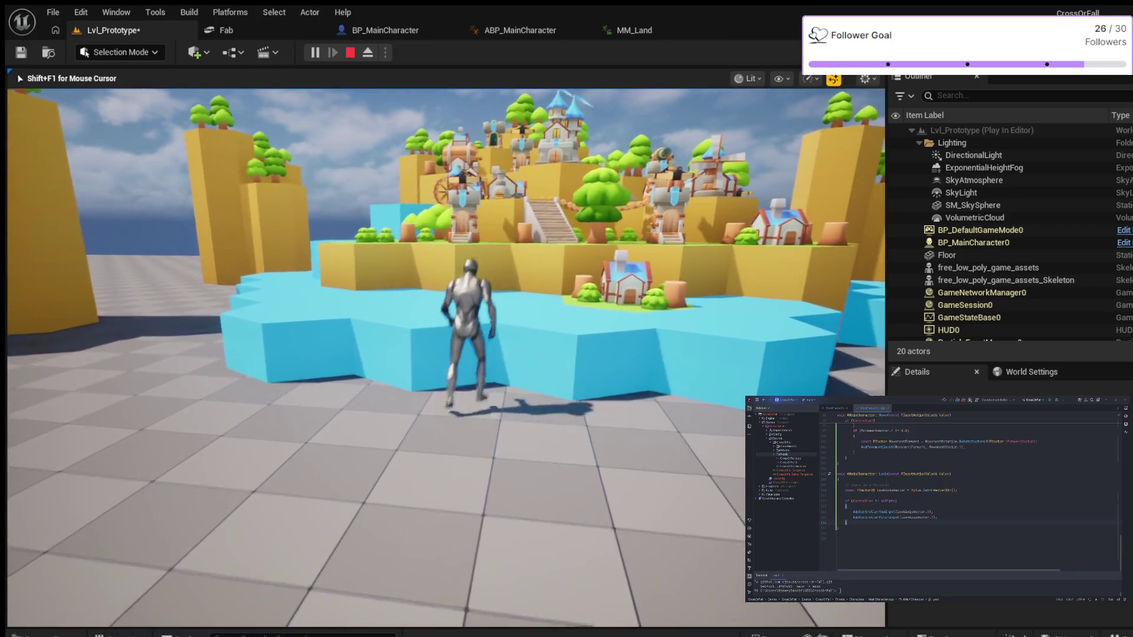
key(space)
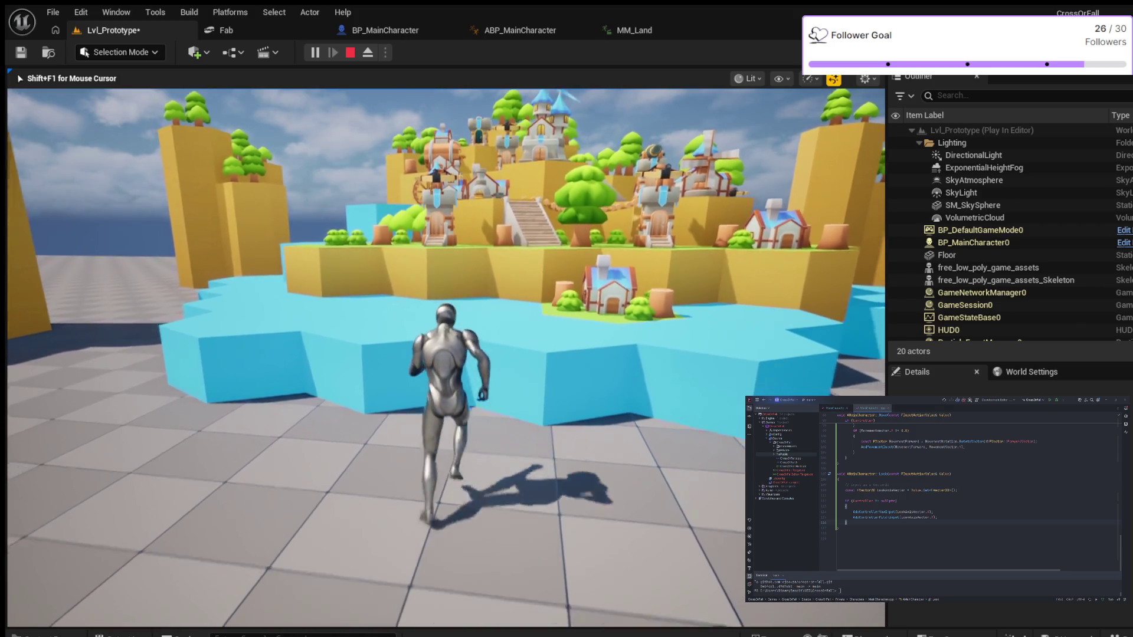
key(w)
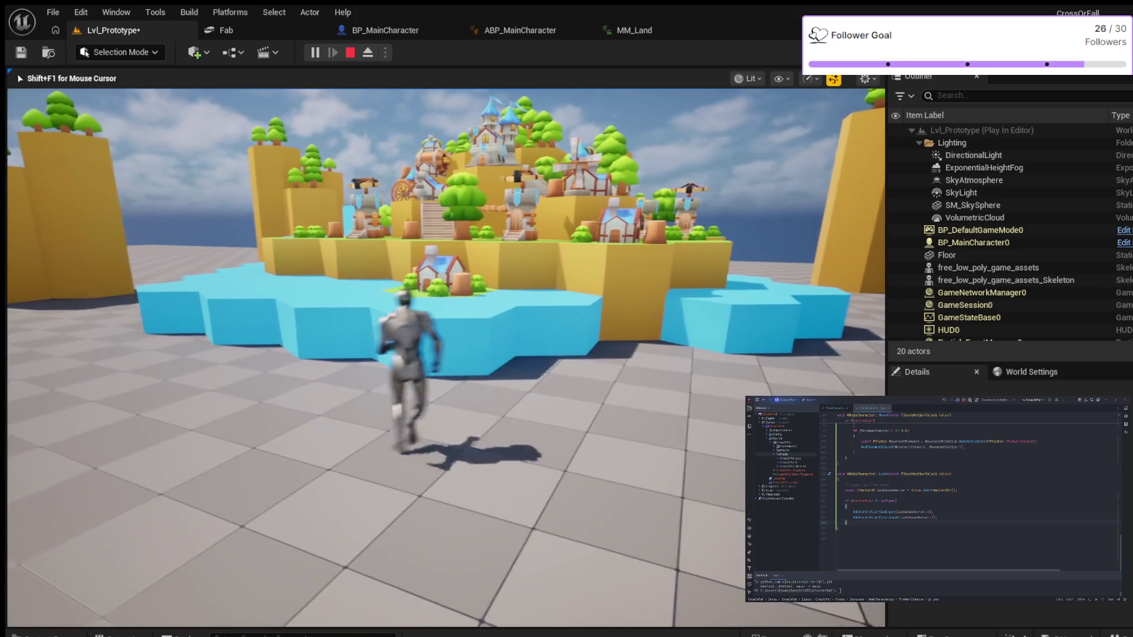
key(a)
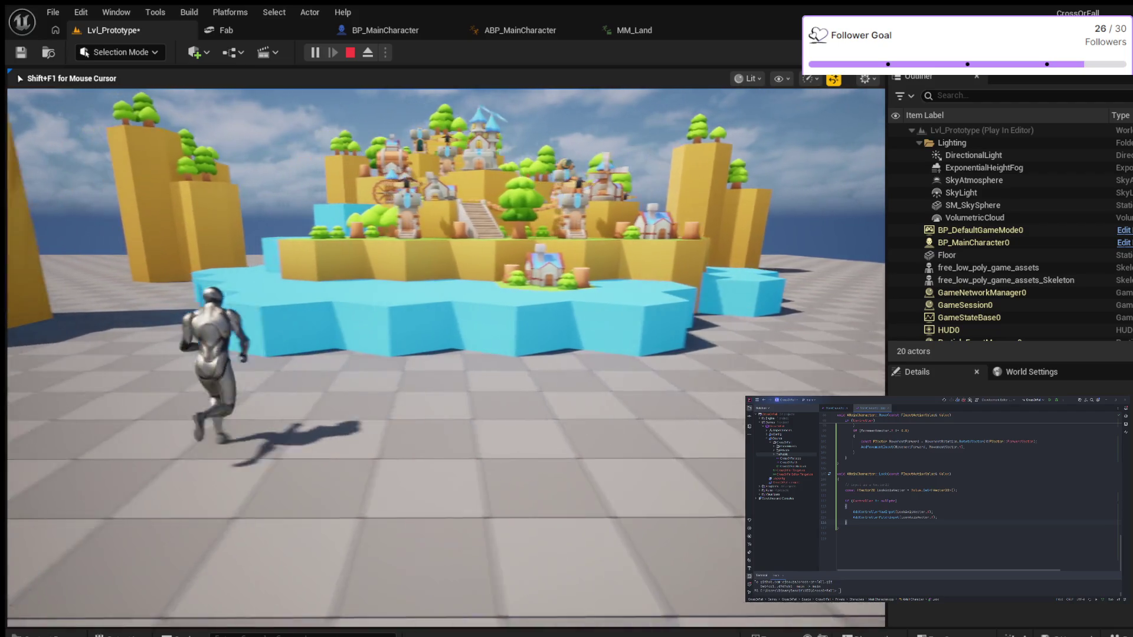
key(w)
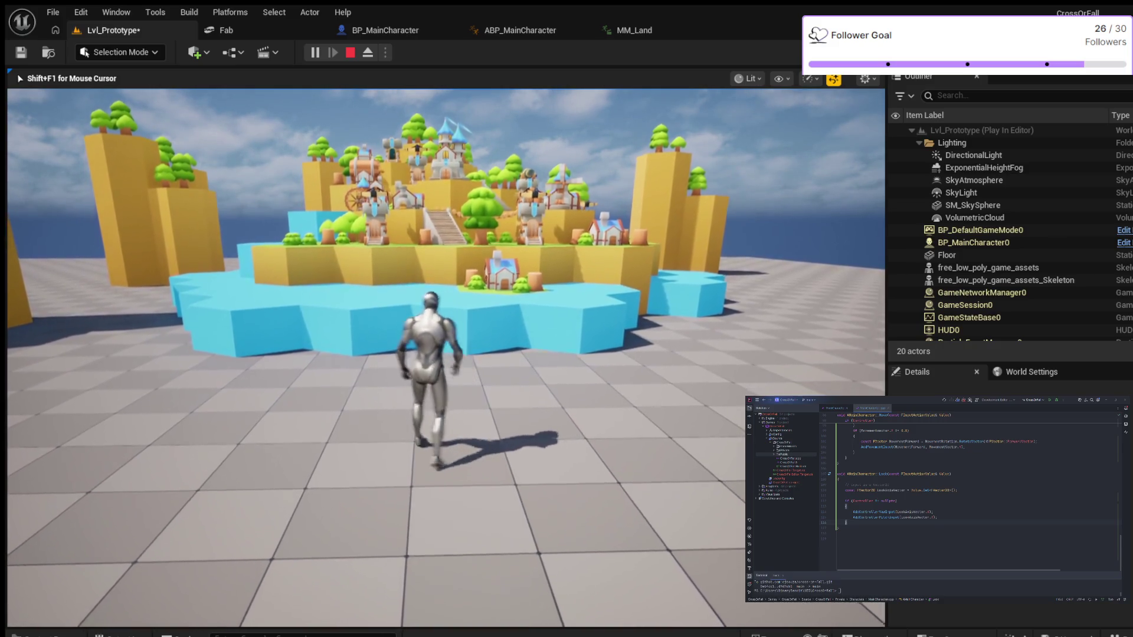
key(w)
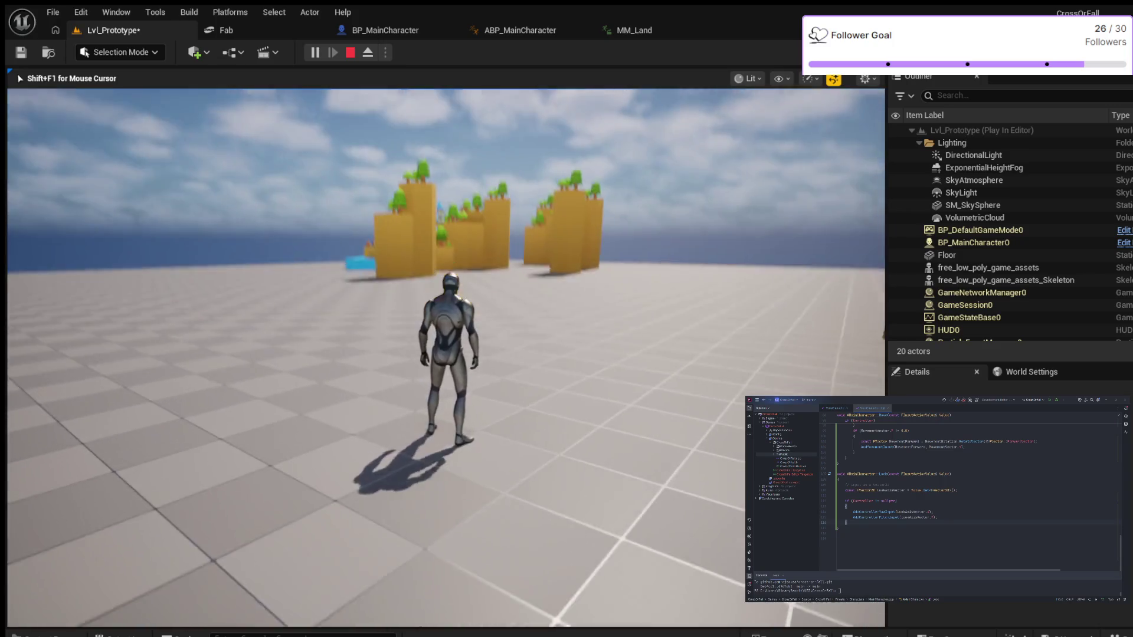
key(w)
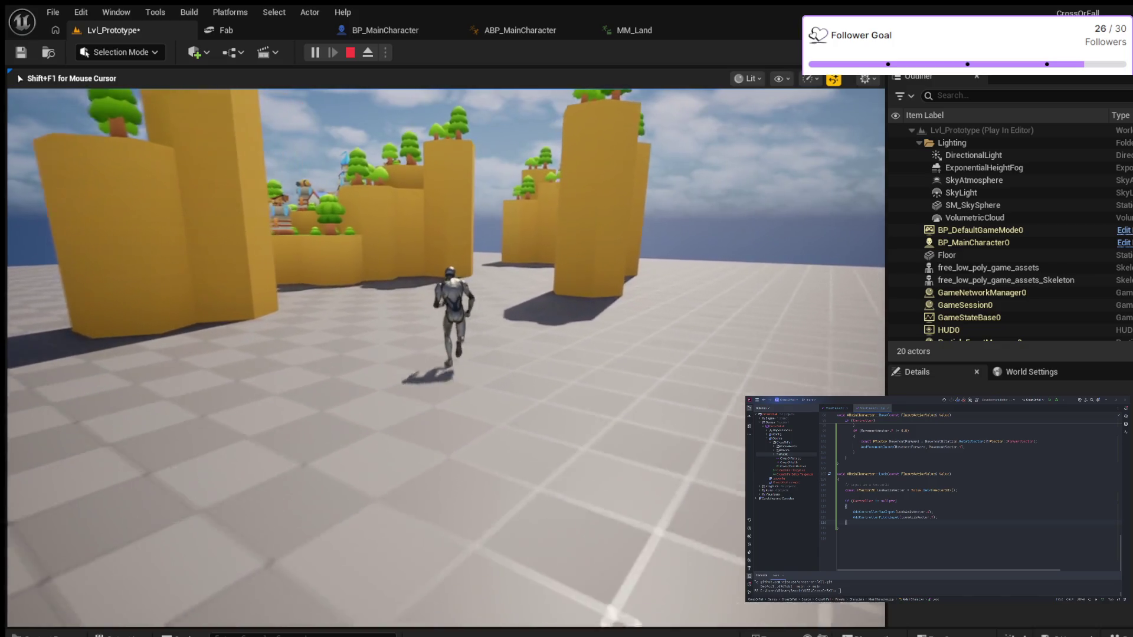
key(w)
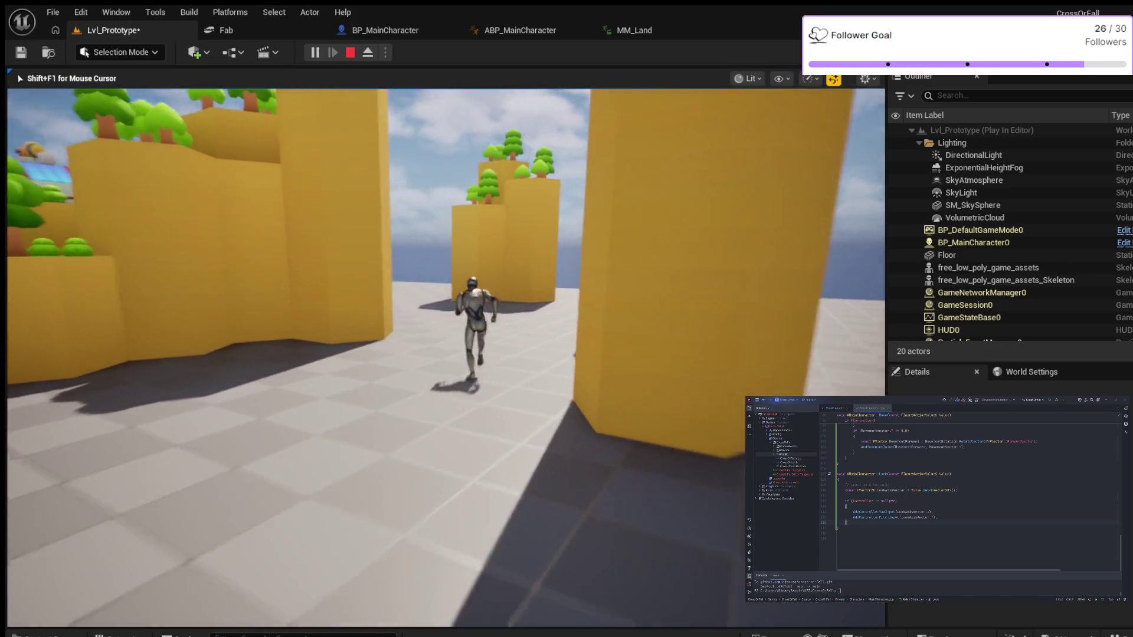